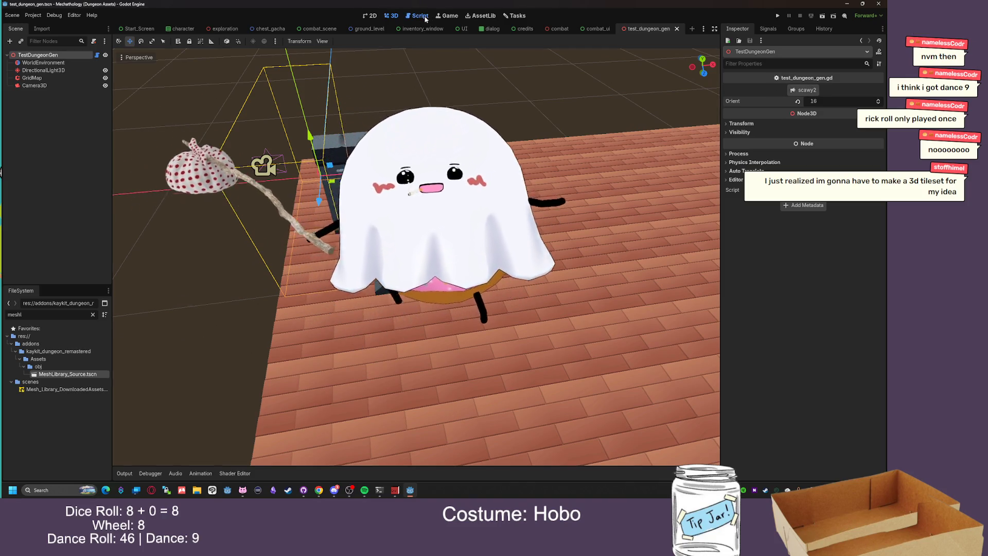
Orbit and zoom around the wall piece on the brick floor, then return to test_dungeon_gen.gd
left_click(418, 16)
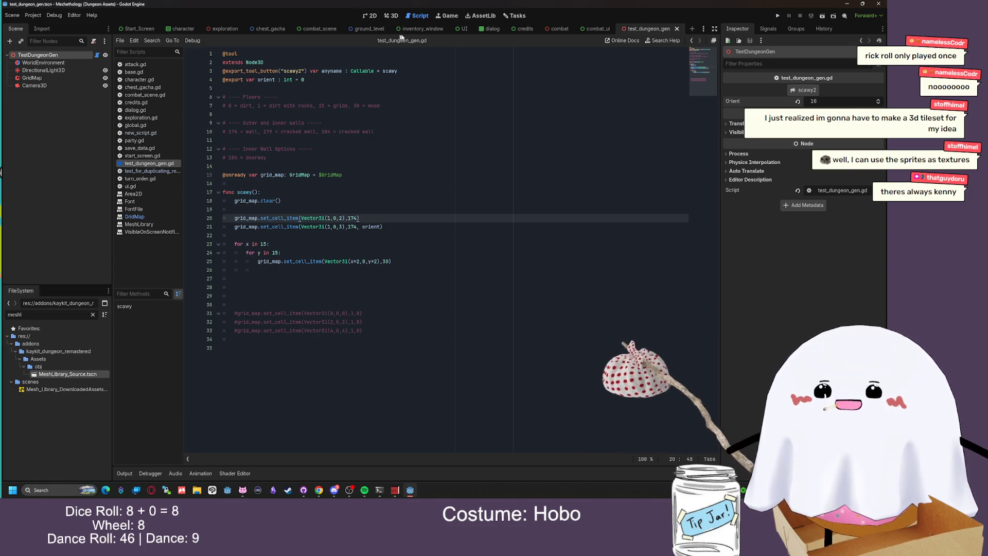
left_click(391, 15)
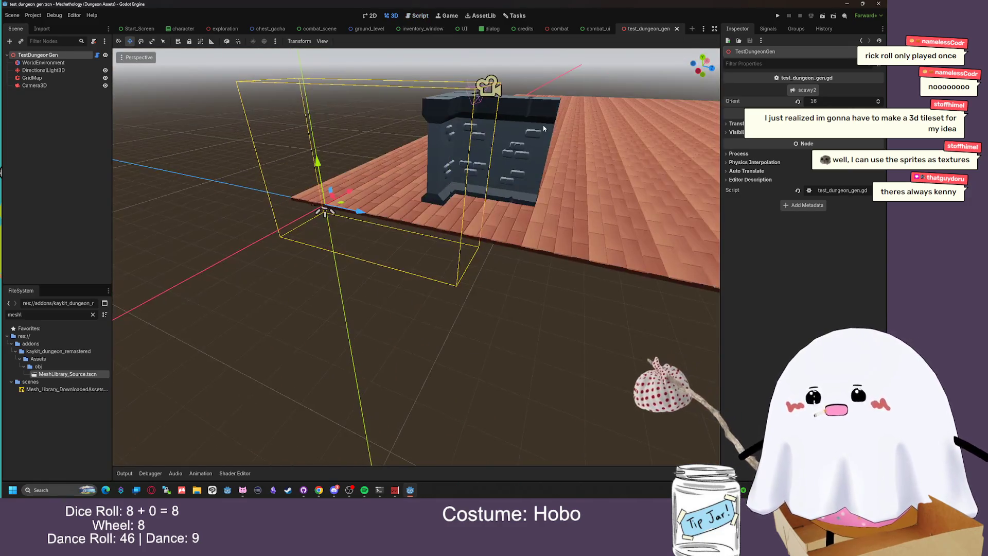
scroll(541, 127, "up", 5)
scroll(452, 134, "down", 3)
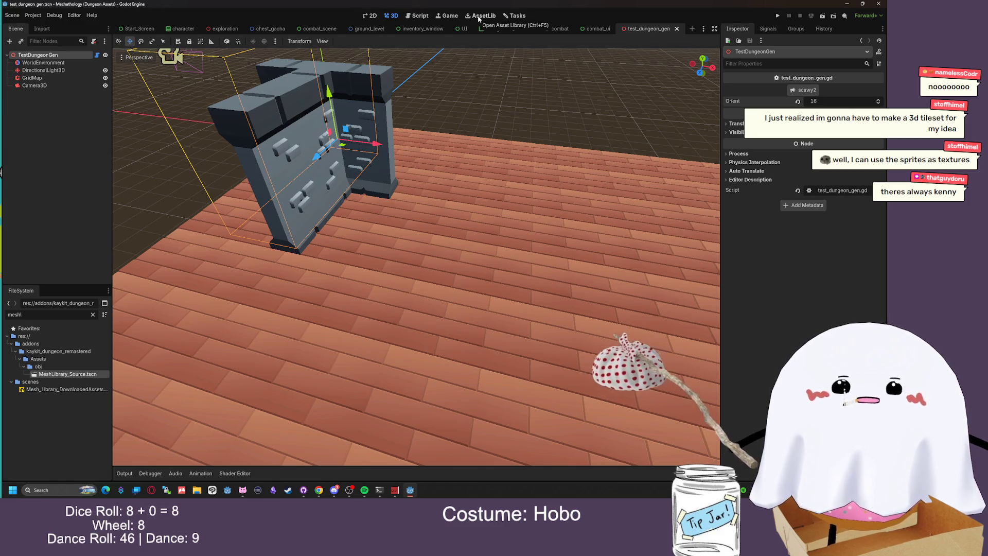
scroll(448, 124, "up", 3)
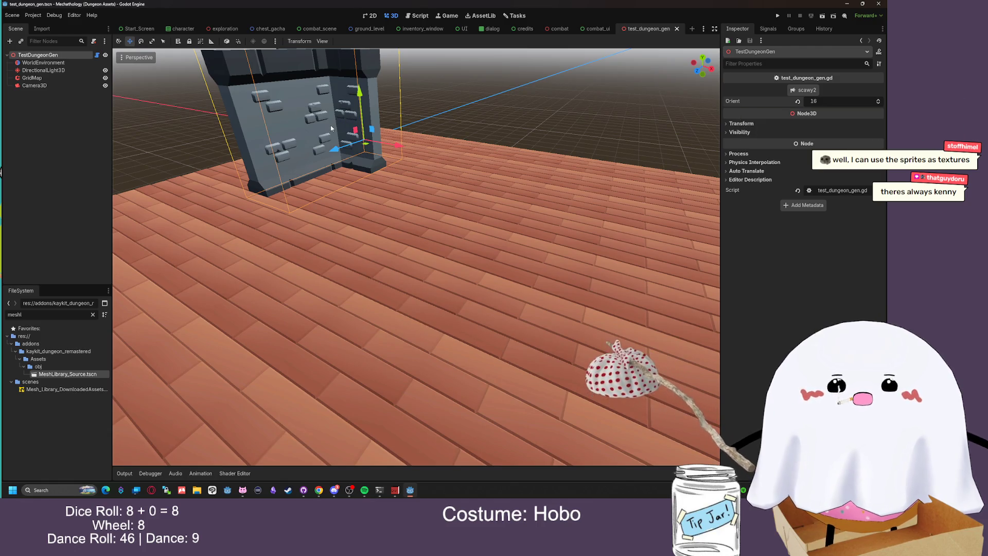
mouse_move(348, 115)
left_mouse_down()
mouse_move(456, 180)
mouse_move(375, 136)
mouse_move(337, 134)
mouse_move(338, 113)
left_mouse_up()
scroll(364, 131, "down", 3)
scroll(325, 133, "up", 3)
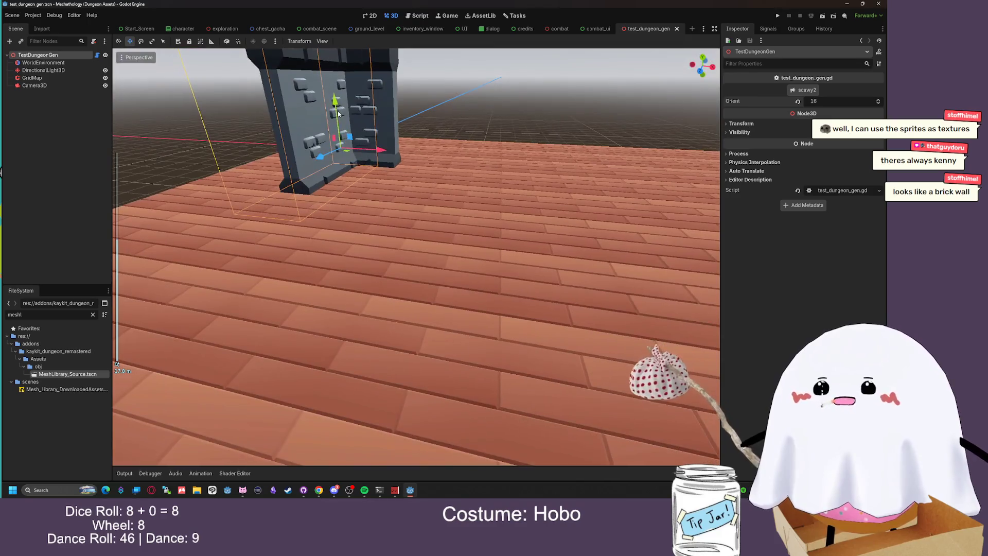
left_click(448, 16)
left_click(421, 16)
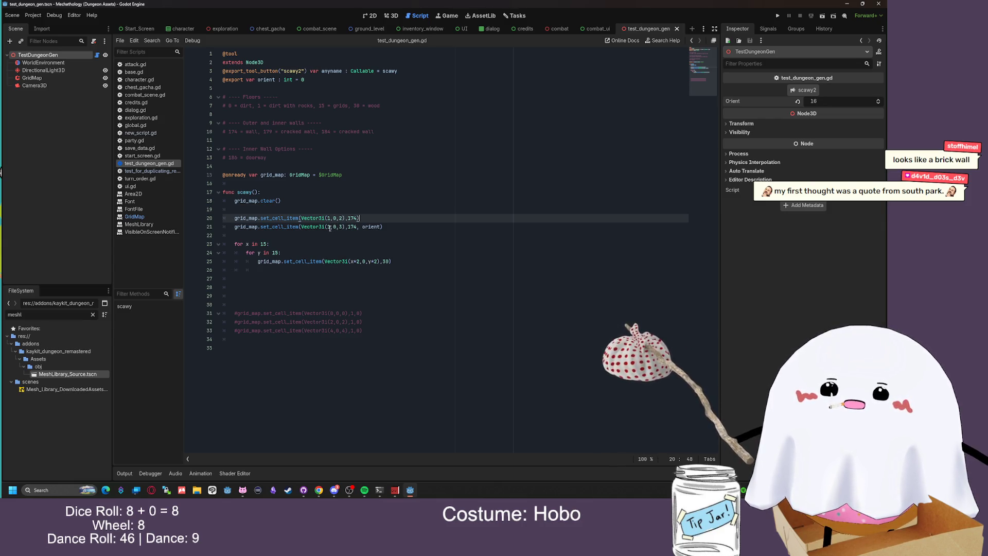
Change line 21's wall position to Vector3i(0,0,3) and regenerate the scene
left_click(330, 227)
type("0")
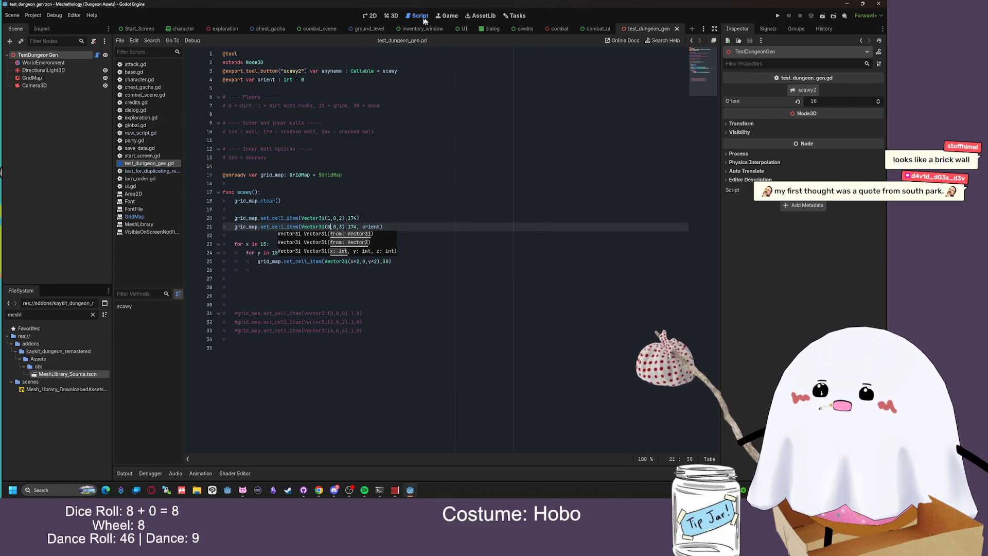
left_click(391, 18)
left_click(811, 94)
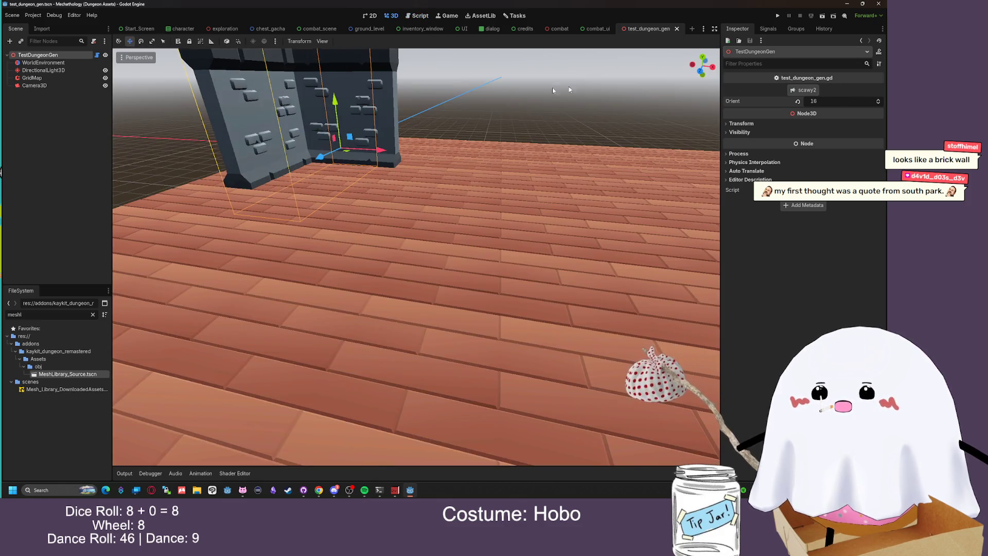
Orbit over the new L-shaped corner wall, then select the second wall-placement line in the script
mouse_move(530, 117)
left_mouse_down()
mouse_move(484, 110)
mouse_move(555, 145)
mouse_move(566, 139)
mouse_move(534, 145)
mouse_move(550, 115)
mouse_move(511, 120)
mouse_move(502, 104)
mouse_move(465, 110)
mouse_move(456, 82)
mouse_move(309, 128)
mouse_move(269, 117)
mouse_move(282, 148)
mouse_move(340, 164)
left_mouse_up()
scroll(457, 87, "down", 5)
scroll(332, 119, "up", 5)
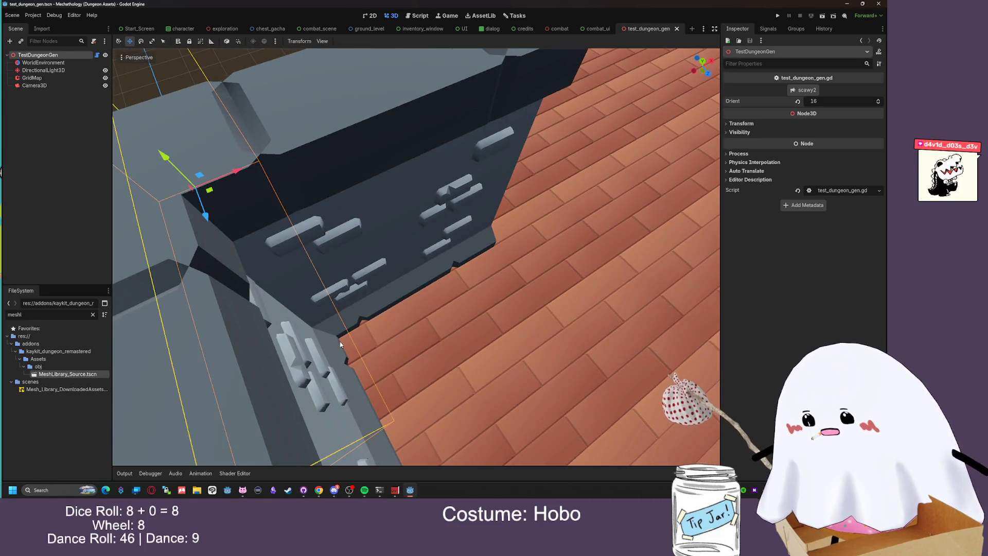
mouse_move(358, 317)
left_mouse_down()
mouse_move(407, 303)
mouse_move(366, 282)
mouse_move(332, 196)
left_mouse_up()
scroll(366, 282, "down", 5)
scroll(332, 196, "up", 3)
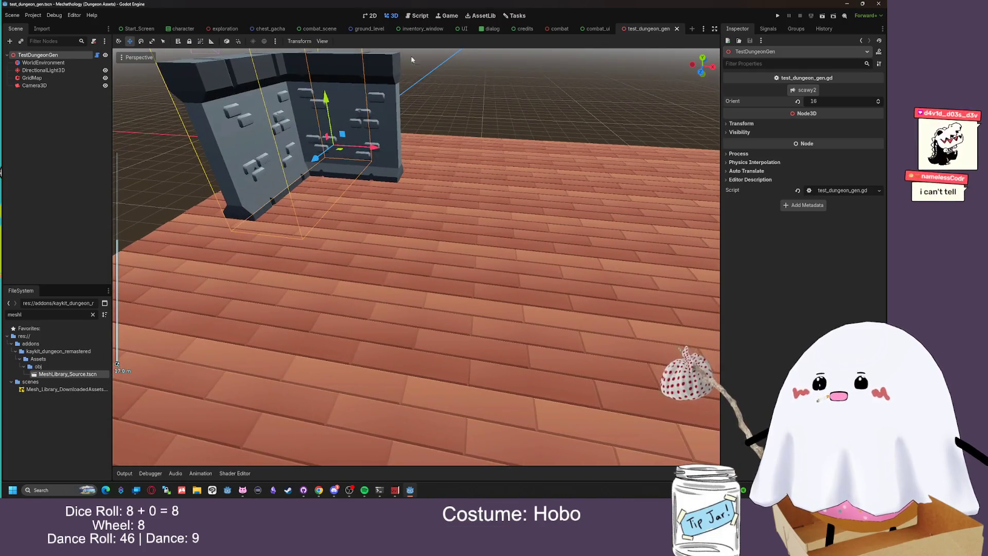
left_click(426, 15)
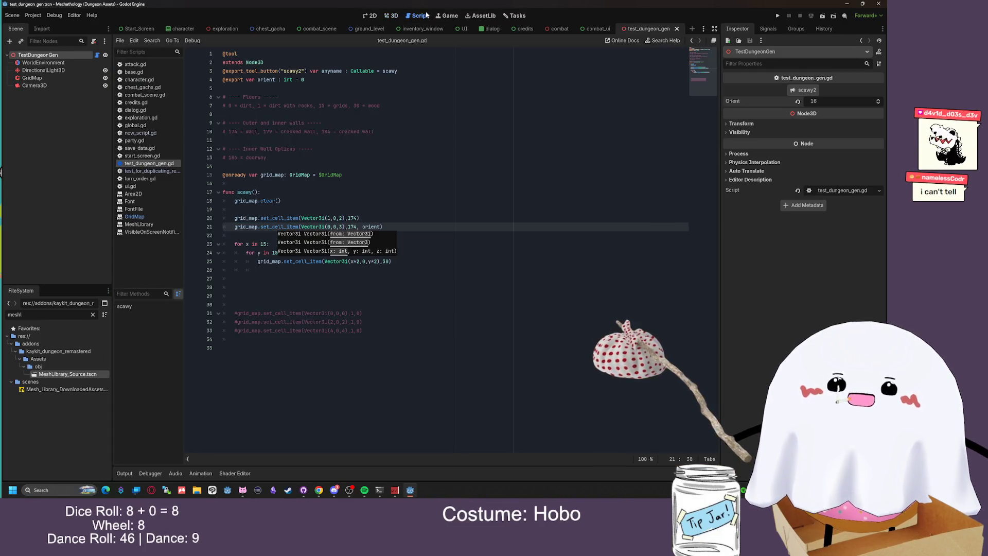
left_click_drag(309, 235, 291, 227)
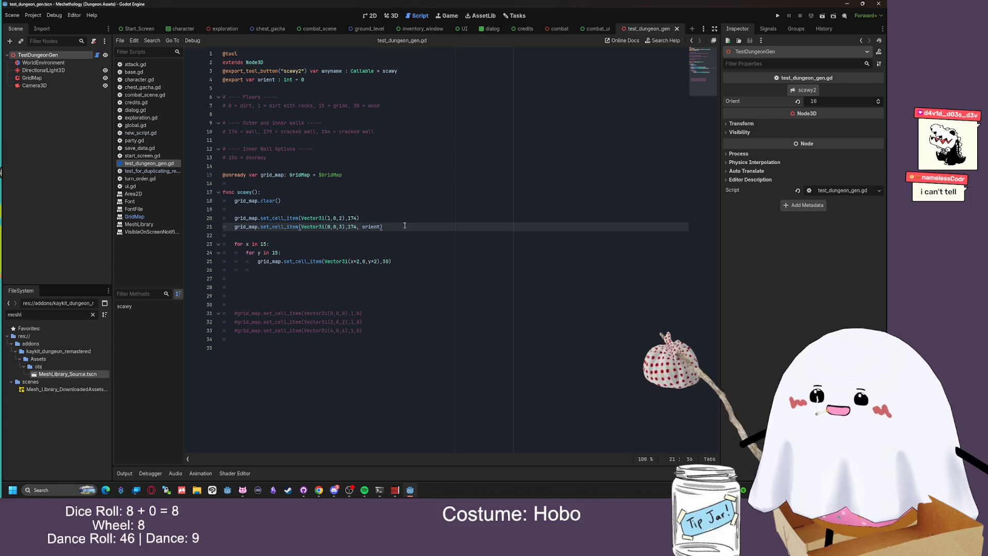
Duplicate the wall-placement line at (0,0,3) and change the copy's tile id to 178
key("Return")
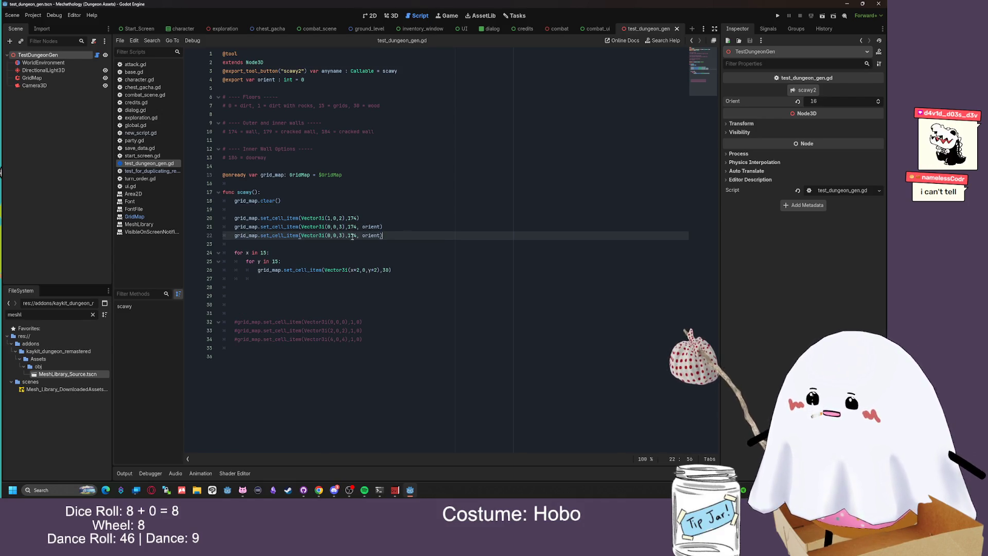
type("grid_map.set_cell_item(Vector3i(0,0,3),175, orient)")
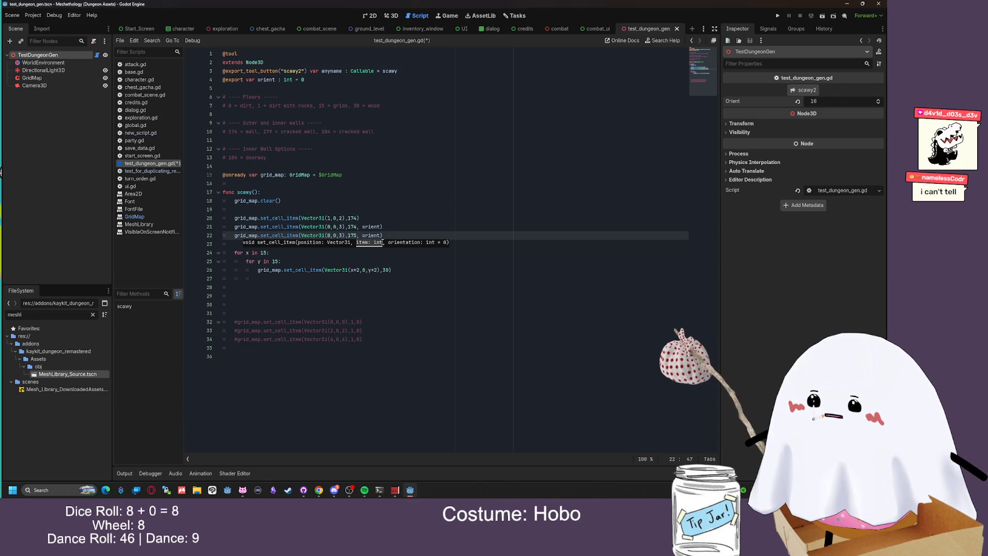
left_click(398, 237)
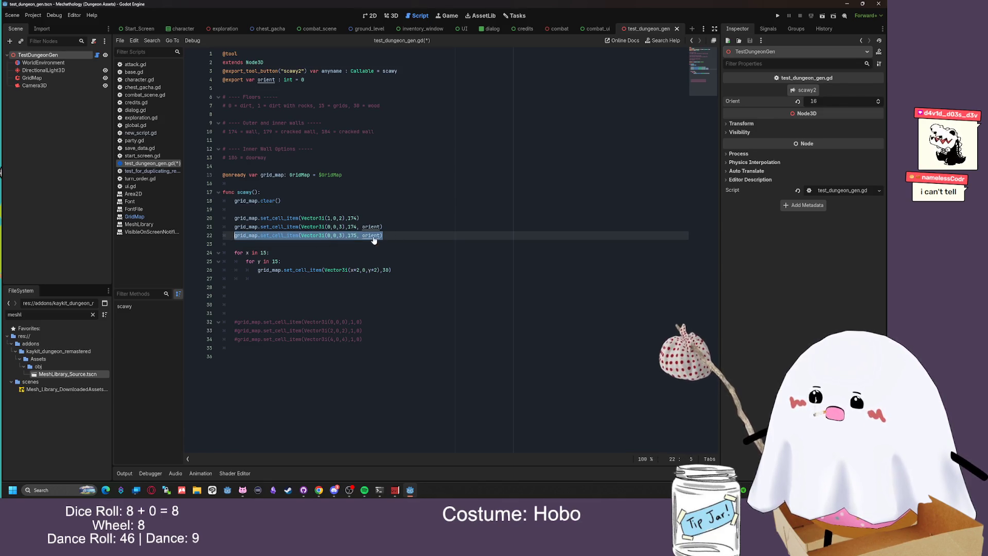
left_click(408, 236)
key("ctrl+shift+d")
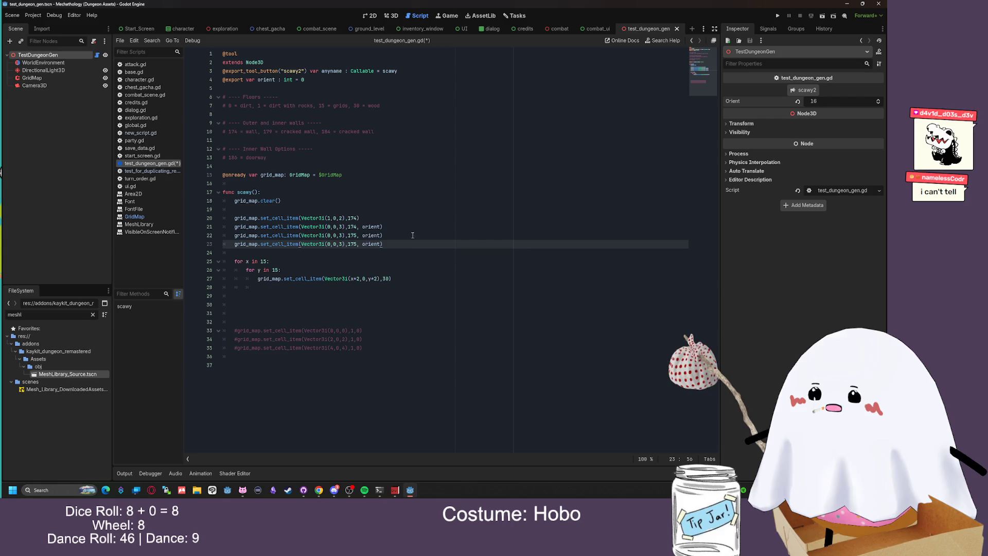
key("BackSpace")
type("8")
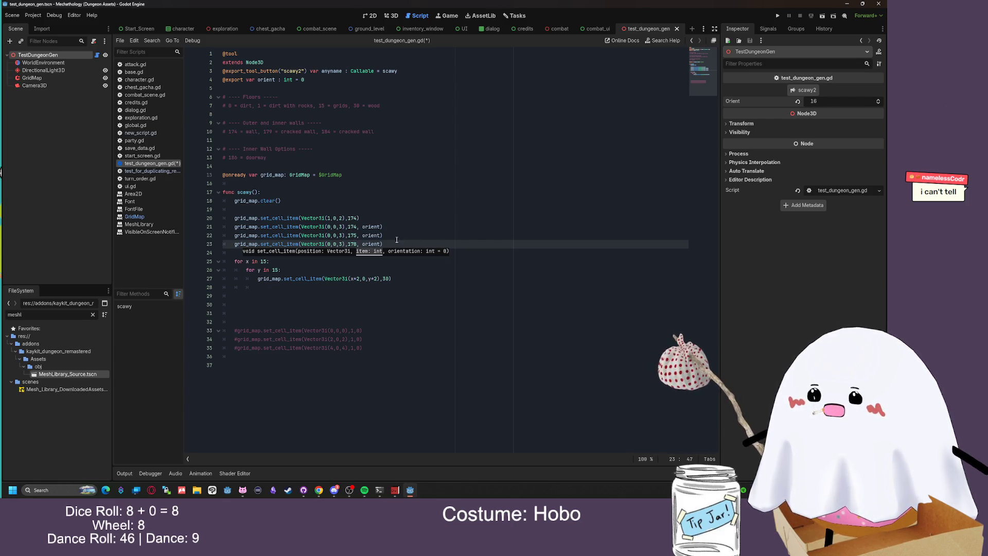
key("Left")
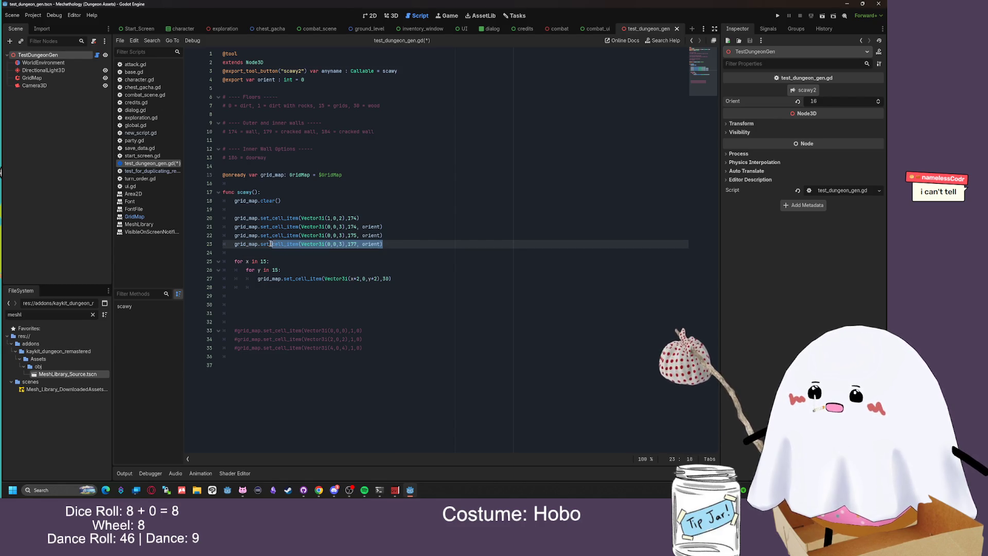
key("Return")
type("grid_map.set_cell_item(Vector3i(0,0,3),180, orient)")
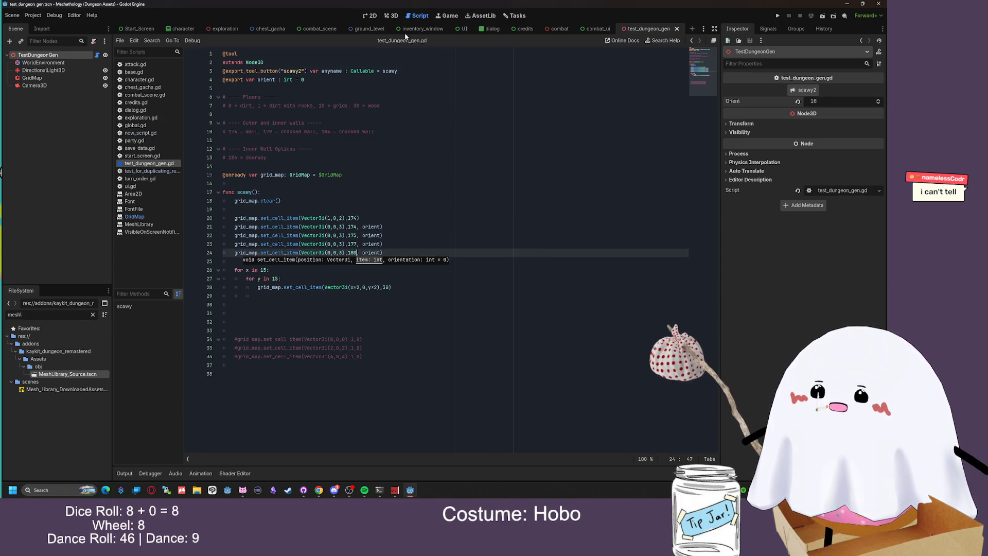
Orbit the 3D view to inspect the walls produced by the new tile ids
left_click(394, 16)
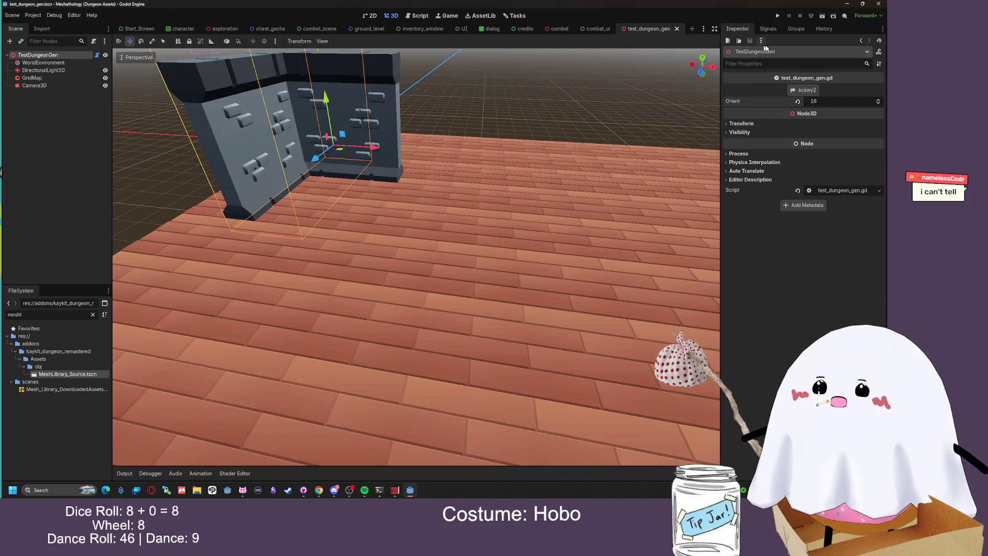
scroll(511, 158, "down", 5)
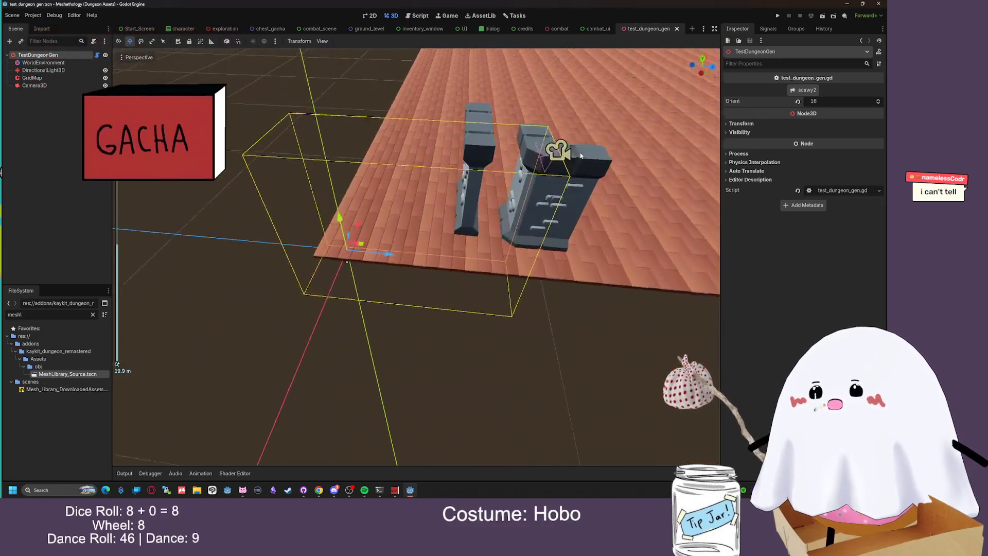
left_click_drag(580, 155, 390, 164)
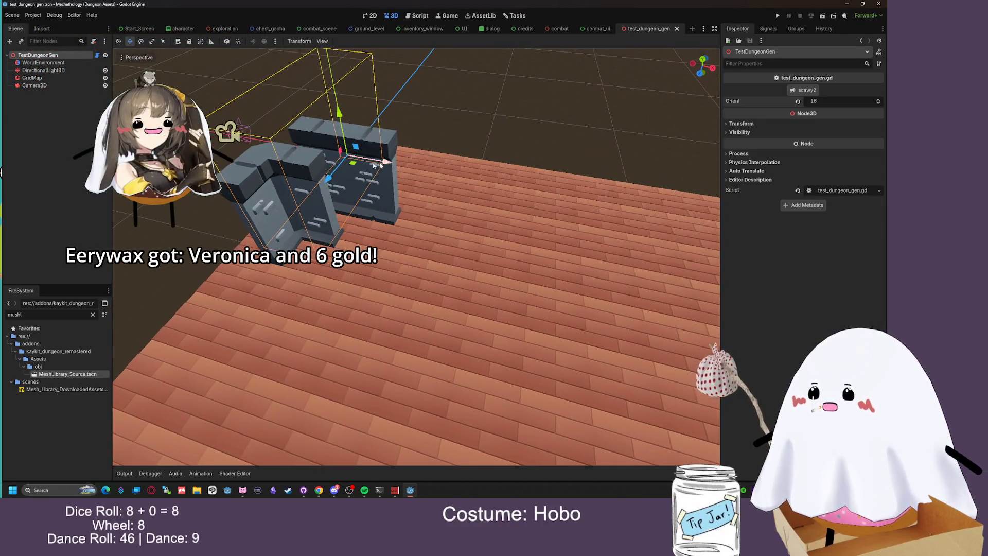
mouse_move(289, 159)
left_mouse_down()
mouse_move(453, 166)
mouse_move(451, 183)
mouse_move(412, 155)
mouse_move(493, 185)
left_mouse_up()
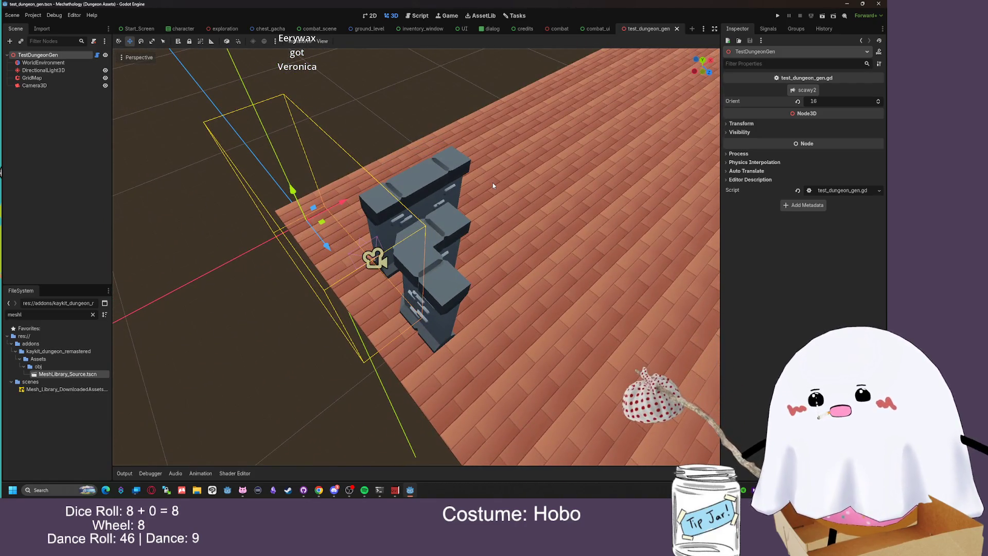
left_click(436, 17)
Delete the experimental tile-id placement lines from the script
left_click(419, 16)
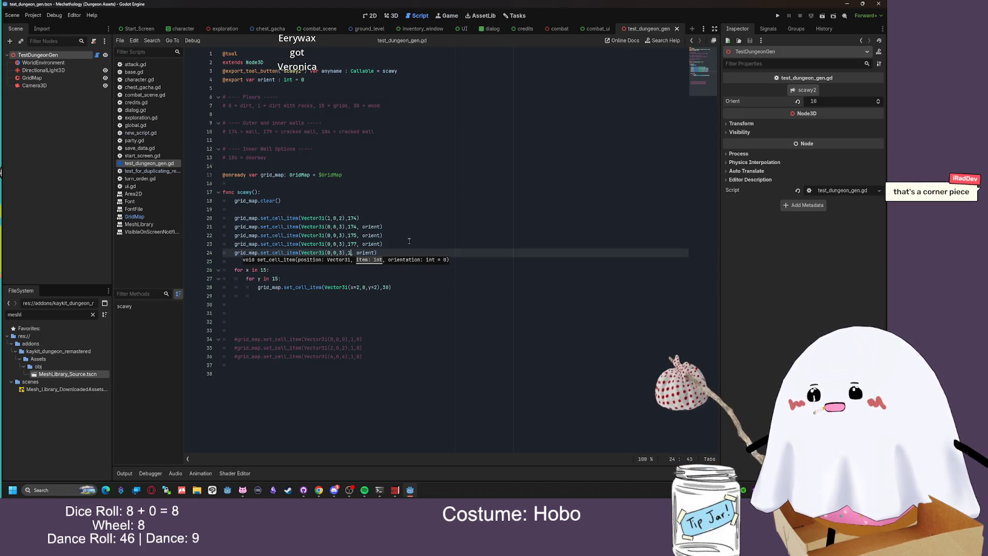
key("BackSpace")
key("BackSpace")
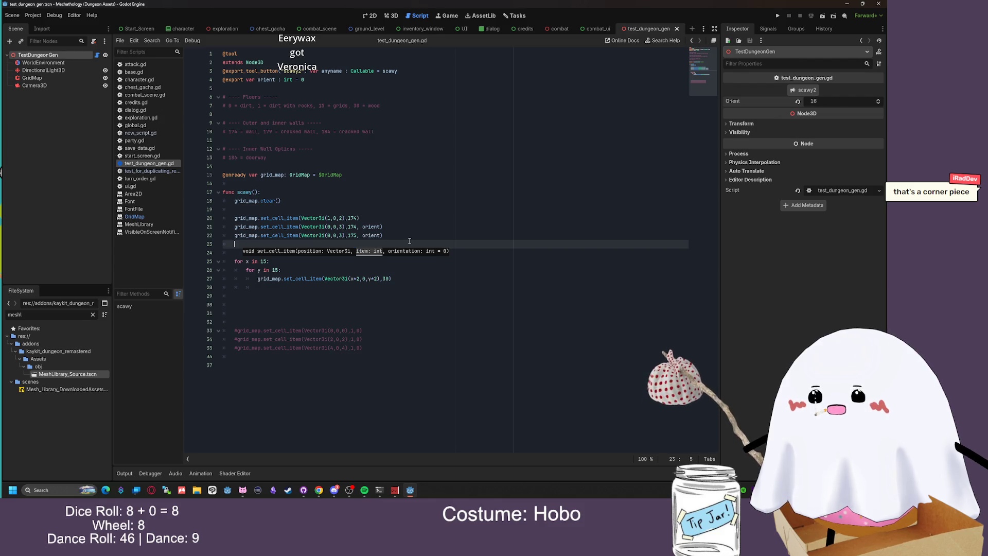
key("BackSpace")
key("BackSpace")
key("BackSpace")
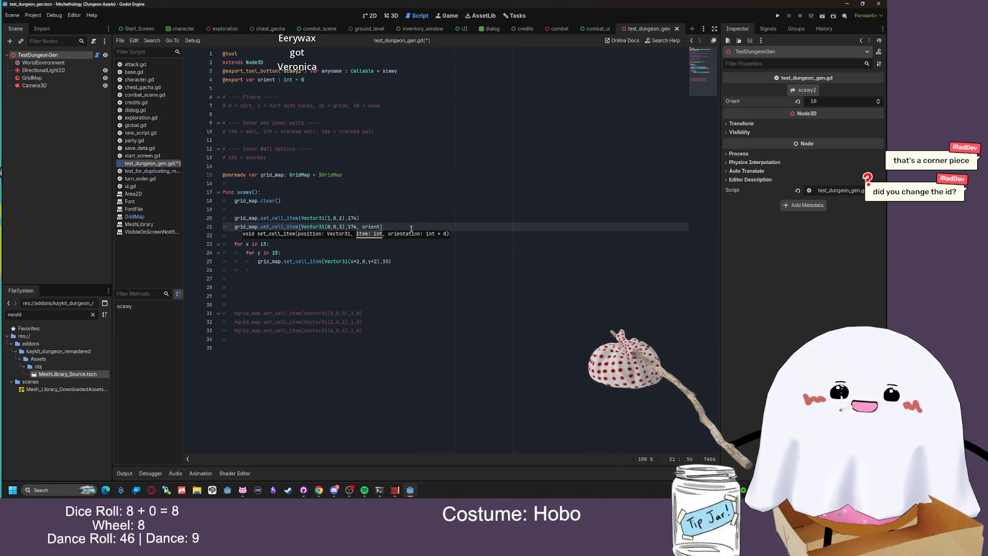
Paste two copies of line 21's wall-174 placement below it
left_click_drag(412, 227, 230, 225)
key("ctrl+c")
left_click(401, 226)
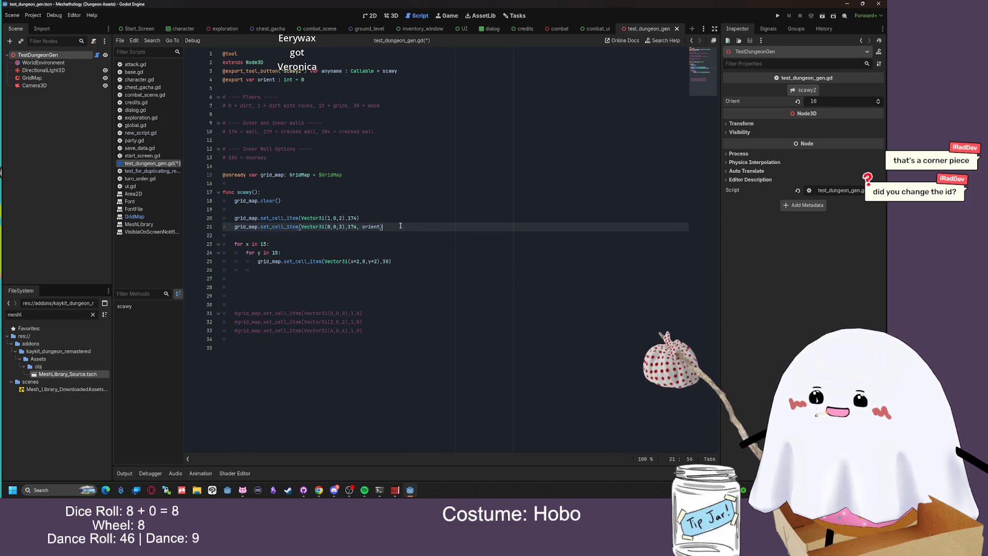
key("Return")
key("ctrl+v")
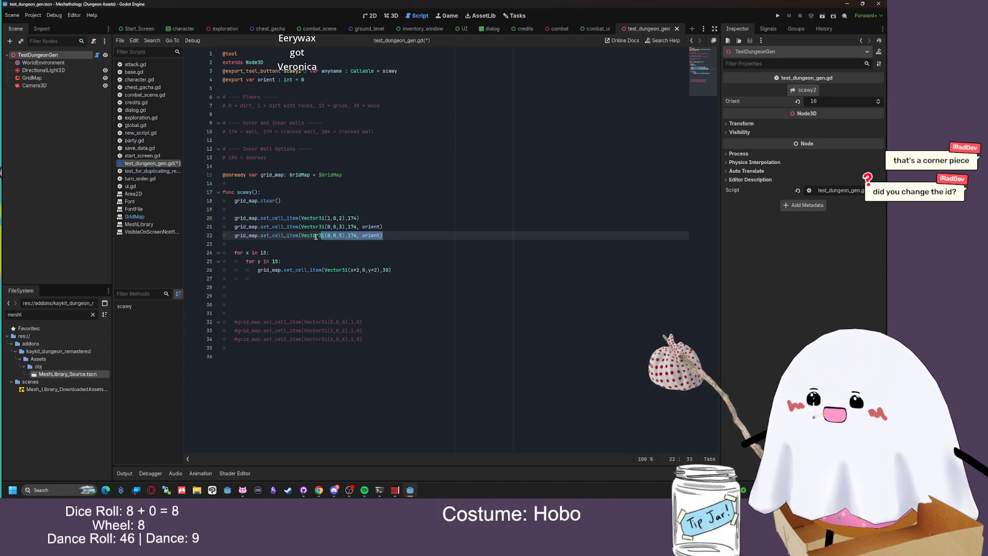
left_click(398, 236)
key("Return")
type("grid_map.set_cell_item(Vector3i(0,0,5),174, orient)")
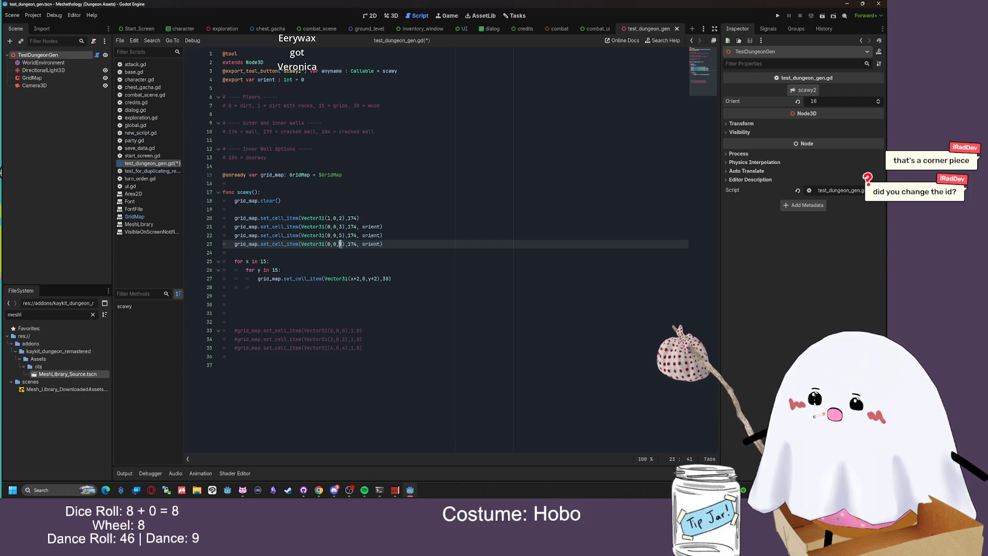
Save the script and view the longer straight wall in 3D
key("ctrl+s")
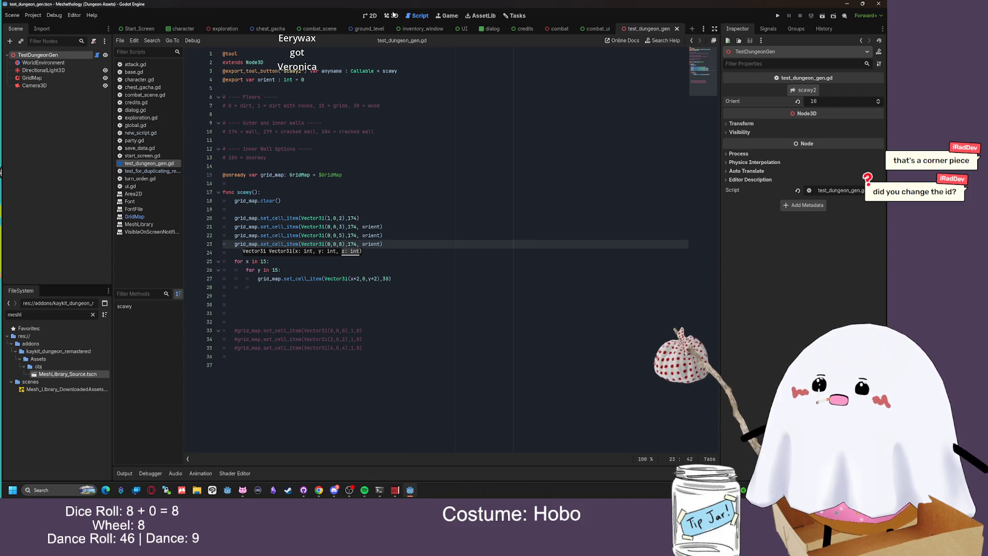
left_click(392, 16)
mouse_move(566, 129)
left_mouse_down()
mouse_move(525, 110)
mouse_move(433, 116)
mouse_move(428, 156)
mouse_move(478, 127)
mouse_move(422, 143)
left_mouse_up()
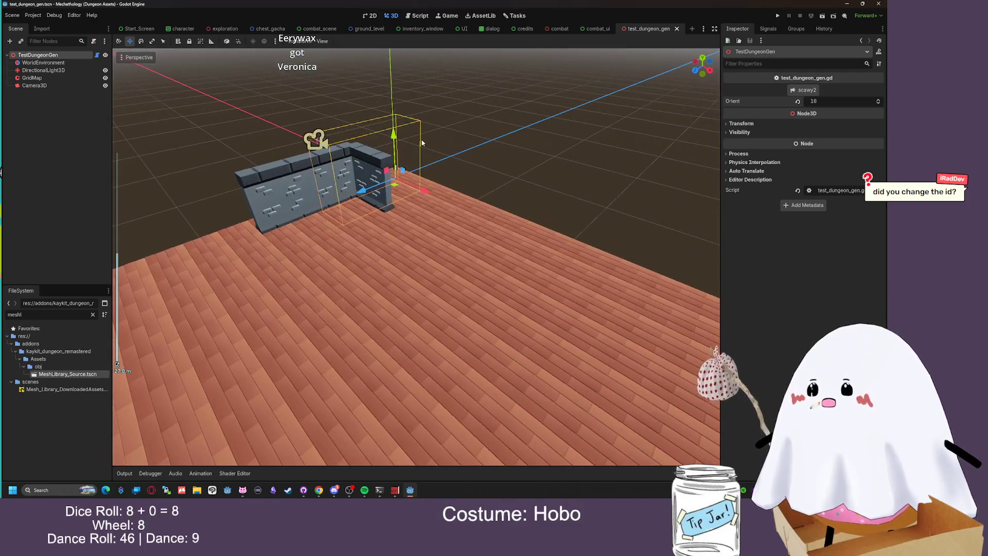
Change line 23's z coordinate to 9, save, and regenerate the walls
left_click(420, 16)
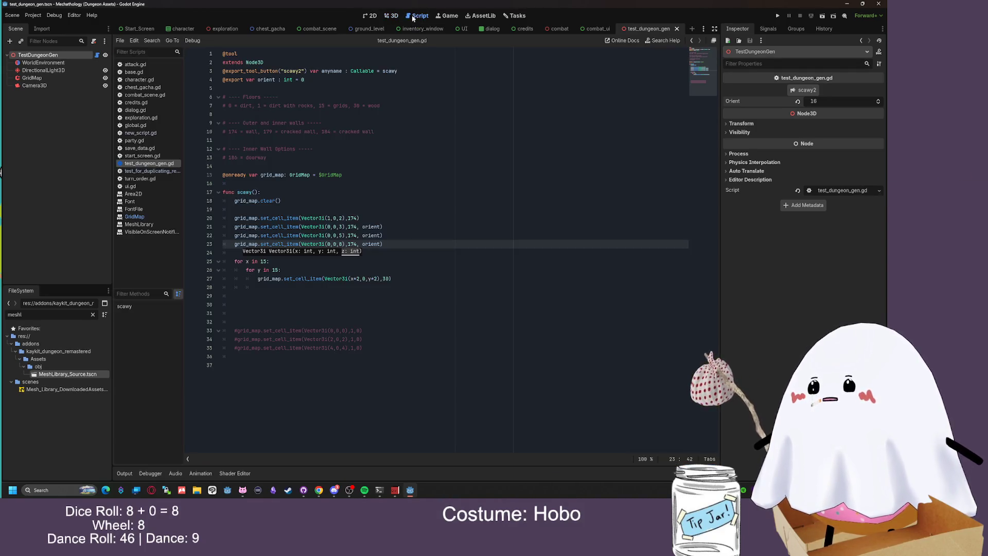
key("BackSpace")
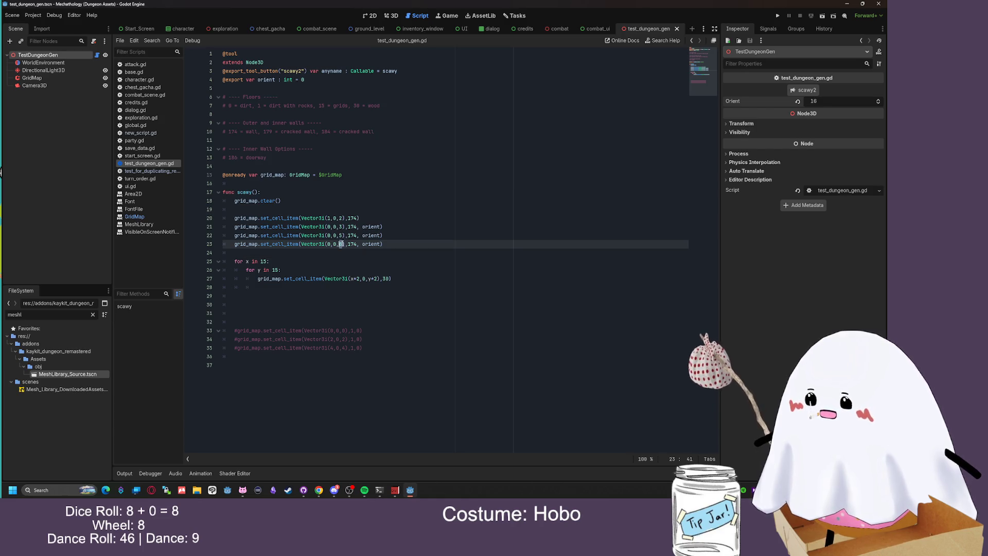
type("9")
key("ctrl+s")
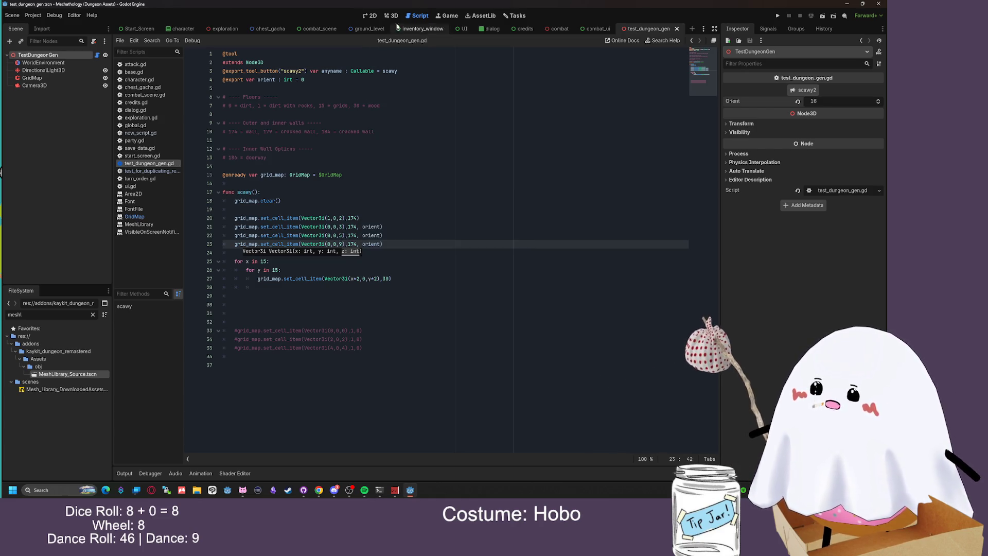
left_click(391, 15)
left_click(807, 91)
left_click_drag(506, 145, 372, 196)
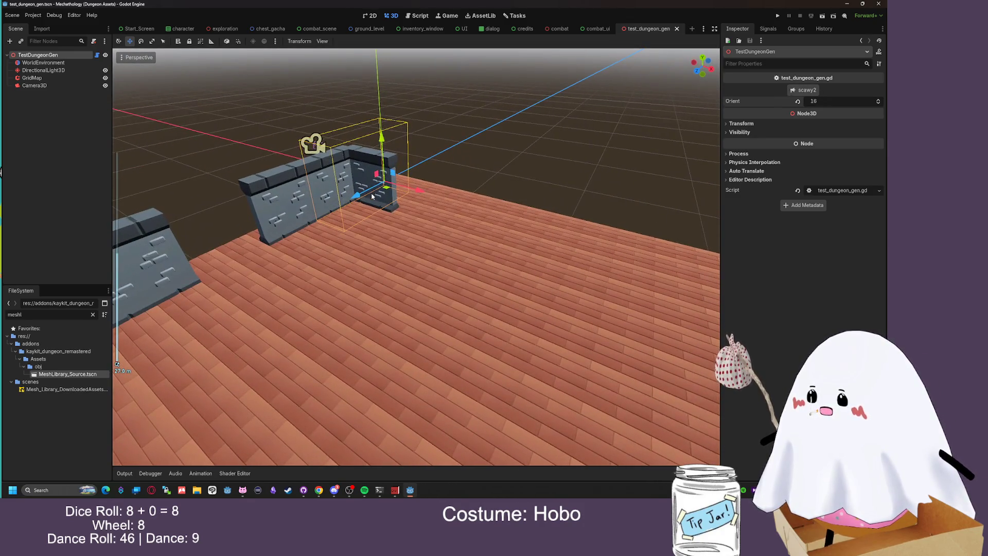
Comment out the floor-filling loops on lines 25–27, save, and regenerate without the floor
key("ctrl+F3")
mouse_move(393, 278)
left_mouse_down()
mouse_move(298, 278)
mouse_move(224, 261)
left_mouse_up()
key("ctrl+k")
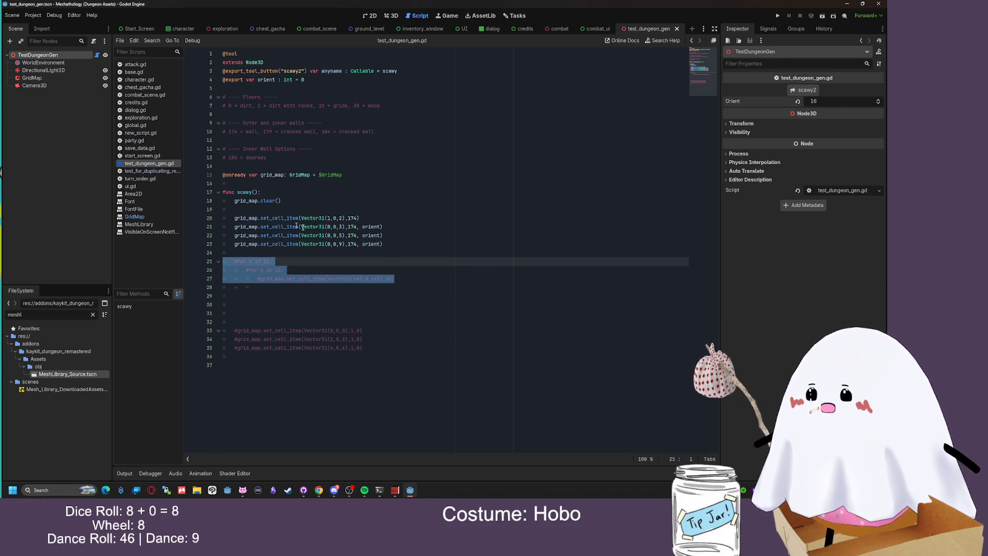
left_click(288, 242)
key("ctrl+F2")
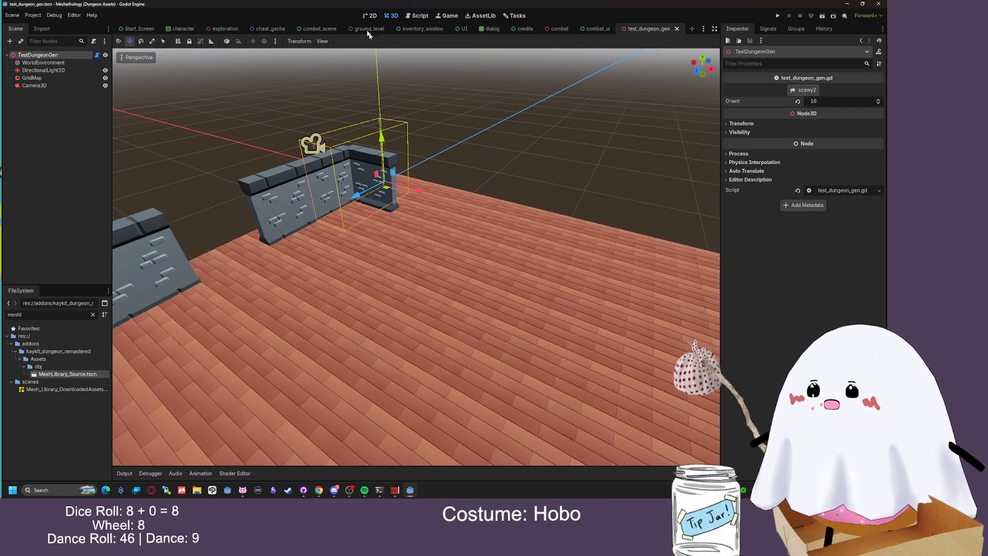
left_click(420, 16)
key("ctrl+s")
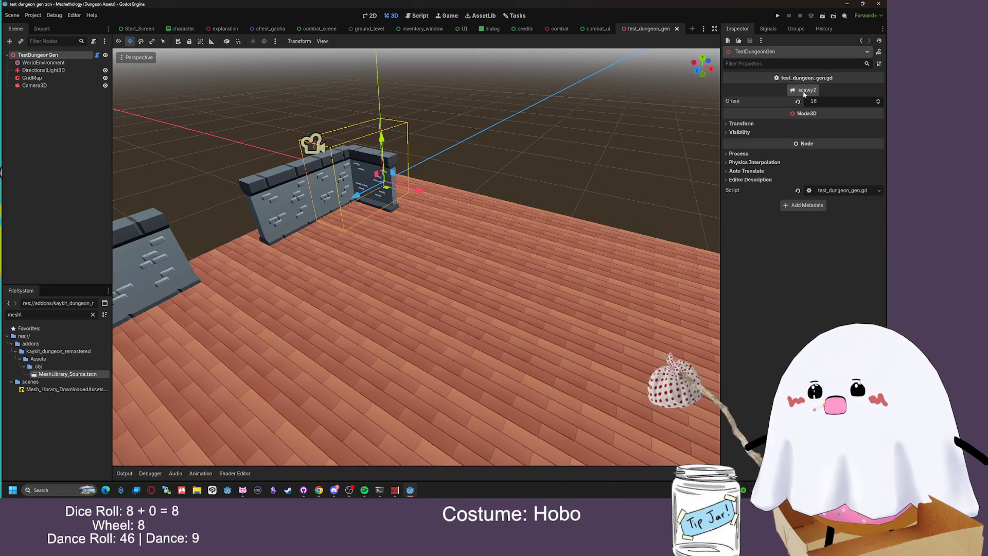
left_click(807, 90)
scroll(512, 153, "down", 3)
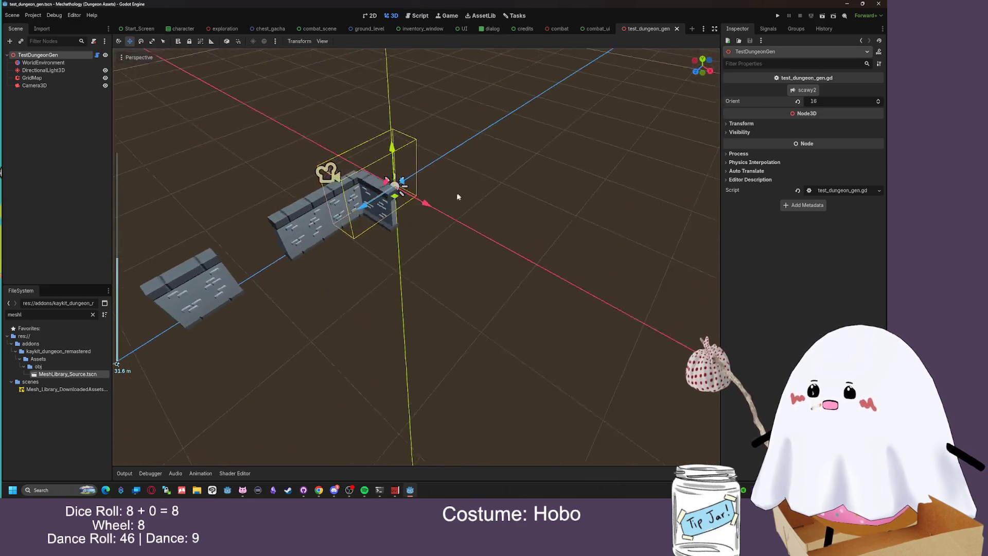
Add the orient argument to line 20's wall call, save, and regenerate the walls
left_click(417, 15)
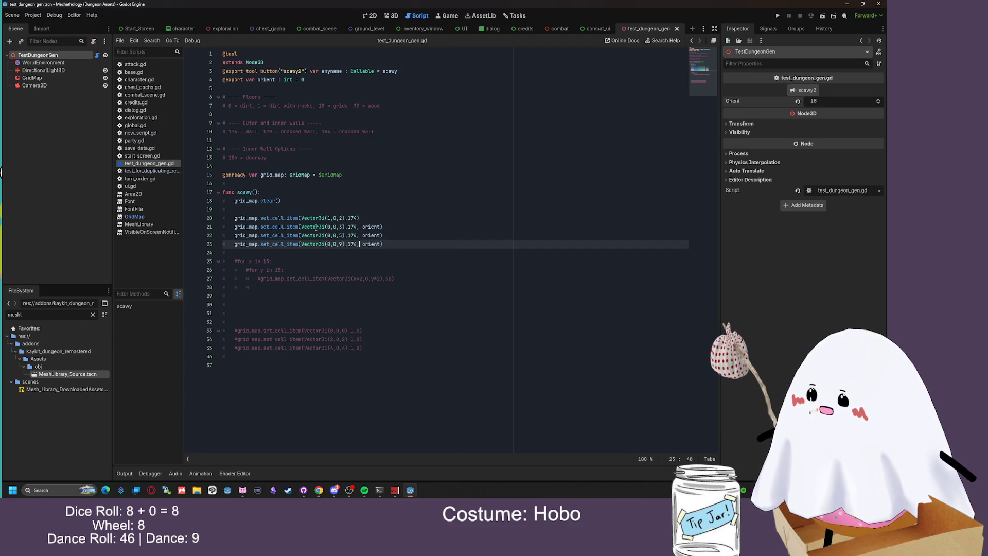
left_click(340, 235)
left_click(415, 217)
type(", orient")
key("ctrl+s")
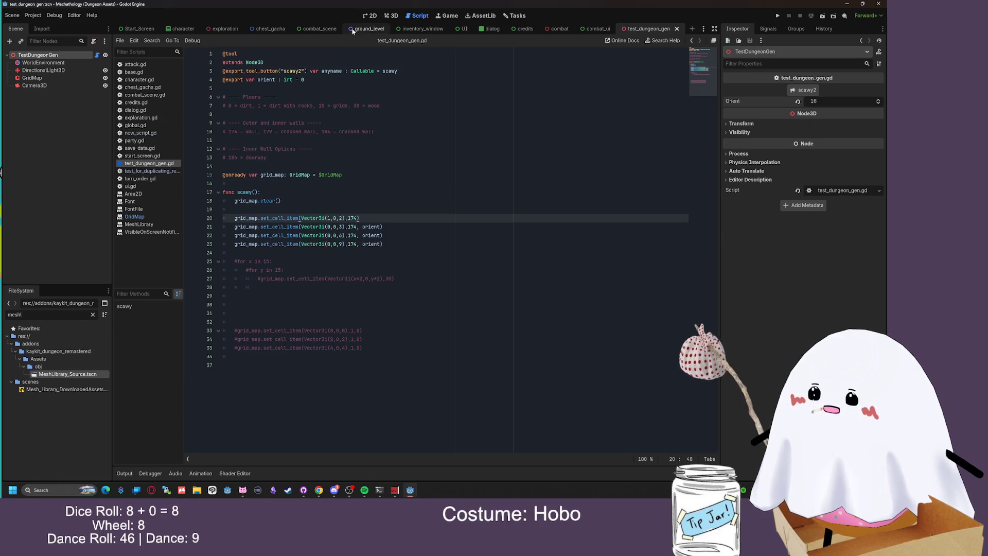
left_click(391, 15)
left_click(805, 91)
scroll(305, 211, "up", 5)
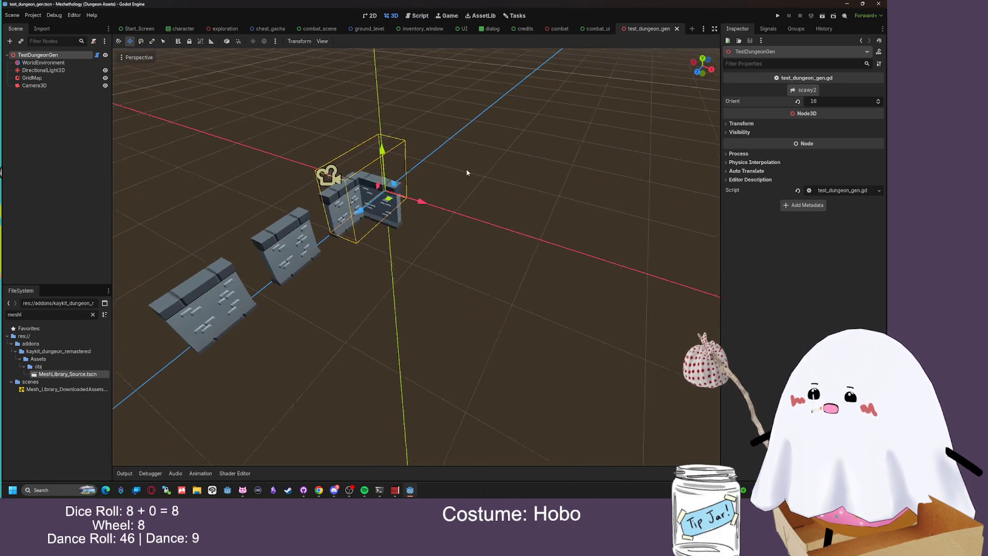
scroll(305, 211, "down", 2)
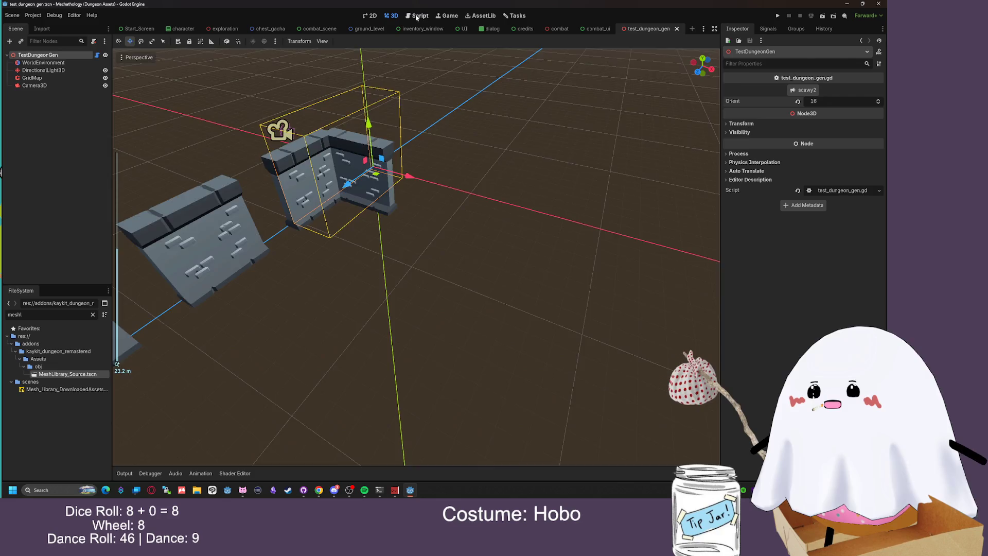
Copy line 23's wall call into a new line 24 with z set to 9
left_click(416, 16)
left_click(341, 235)
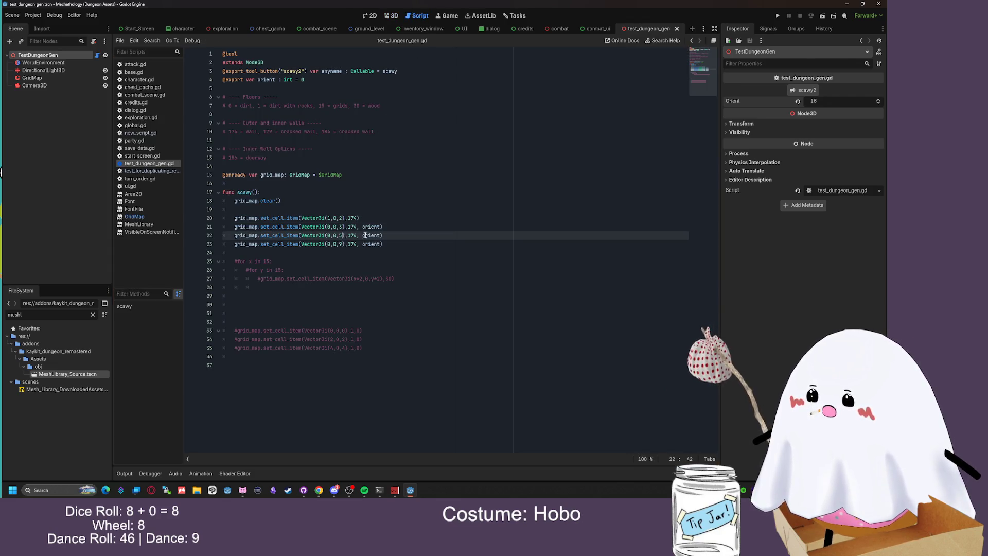
left_click(342, 244)
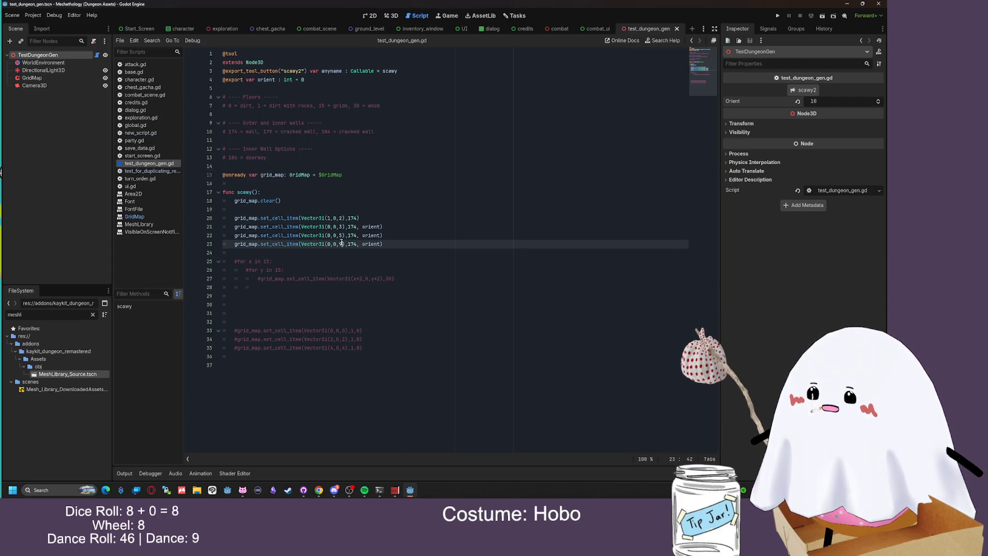
type("7")
left_click_drag(383, 244, 232, 246)
key("ctrl+c")
left_click(397, 244)
key("Return")
key("ctrl+v")
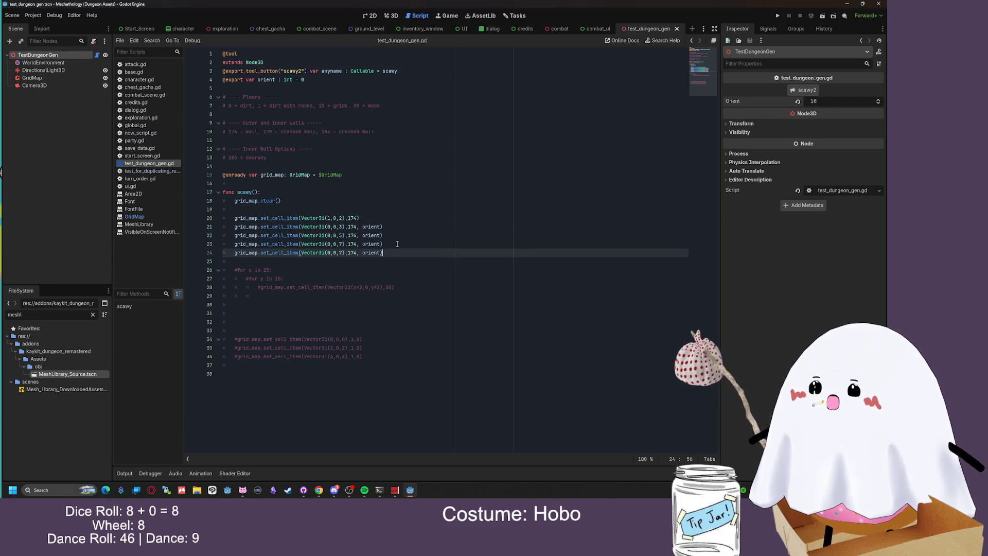
left_click_drag(347, 255, 339, 253)
type("9")
Duplicate line 20's wall call and set the new line's x coordinate to 3
left_click_drag(360, 218, 229, 218)
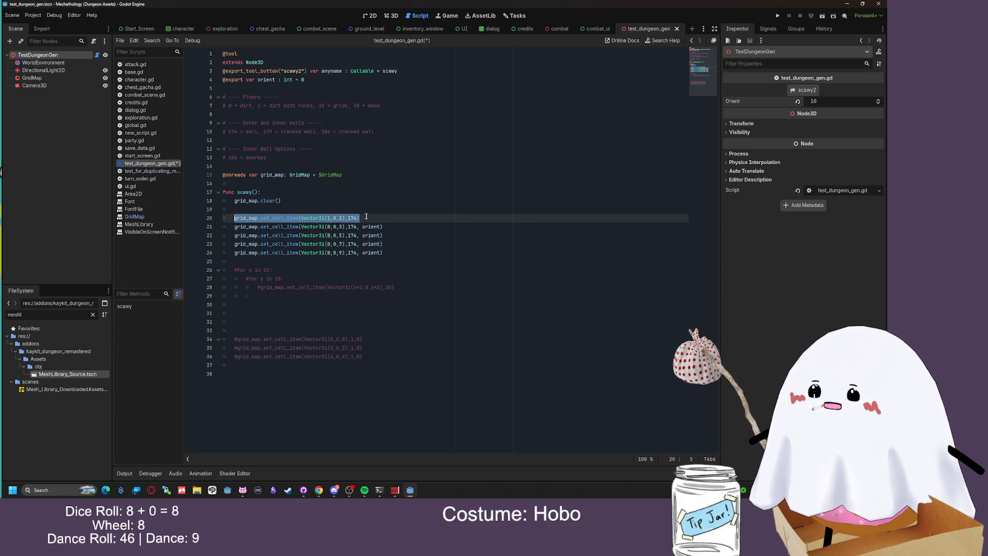
left_click(384, 218)
key("ctrl+shift+d")
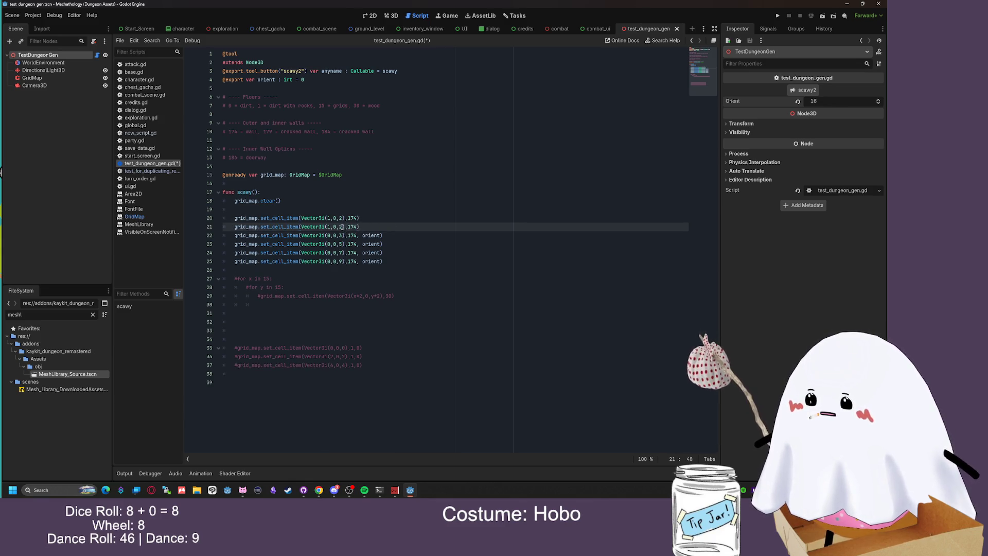
double_click(328, 227)
type("3")
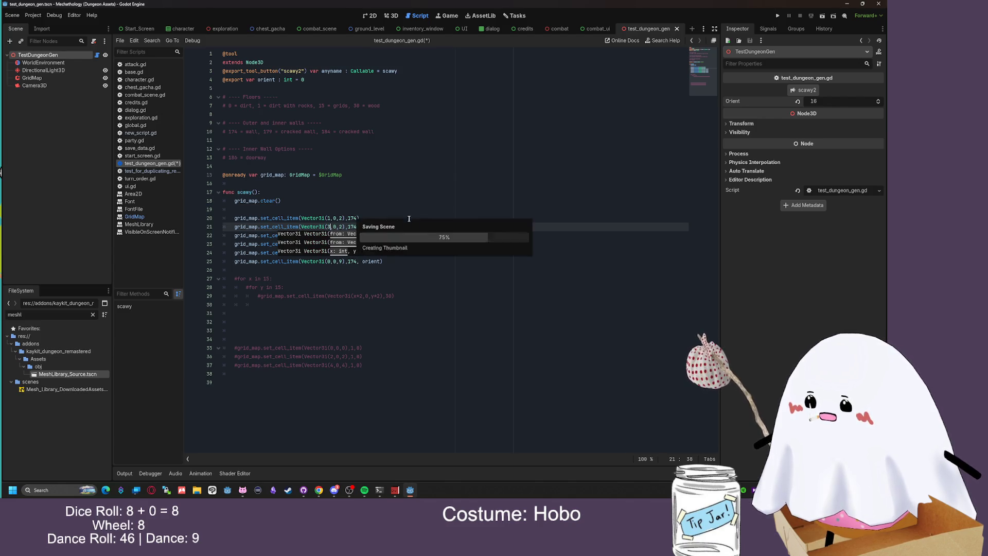
Regenerate the walls and orbit around the resulting long L-shaped wall
left_click(394, 17)
left_click(807, 92)
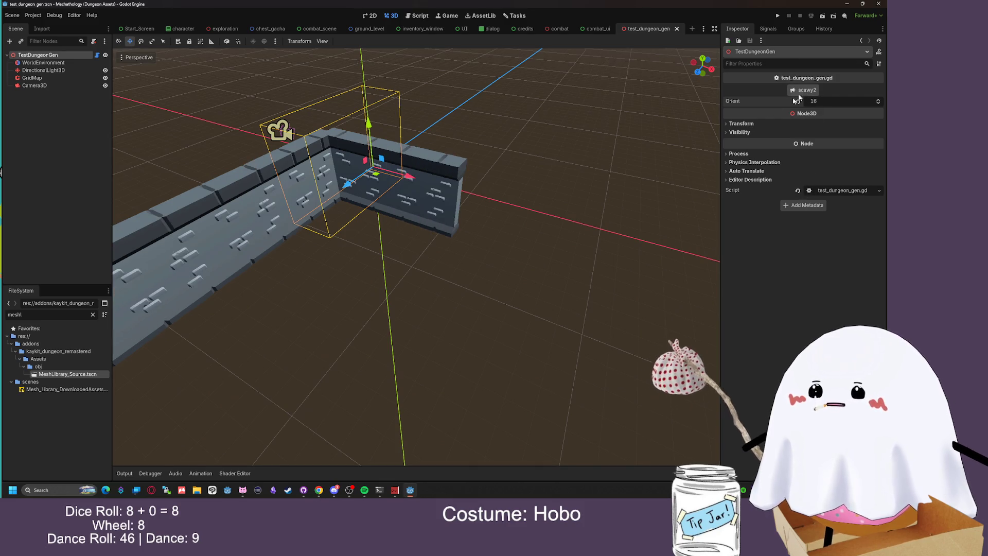
scroll(461, 153, "down", 3)
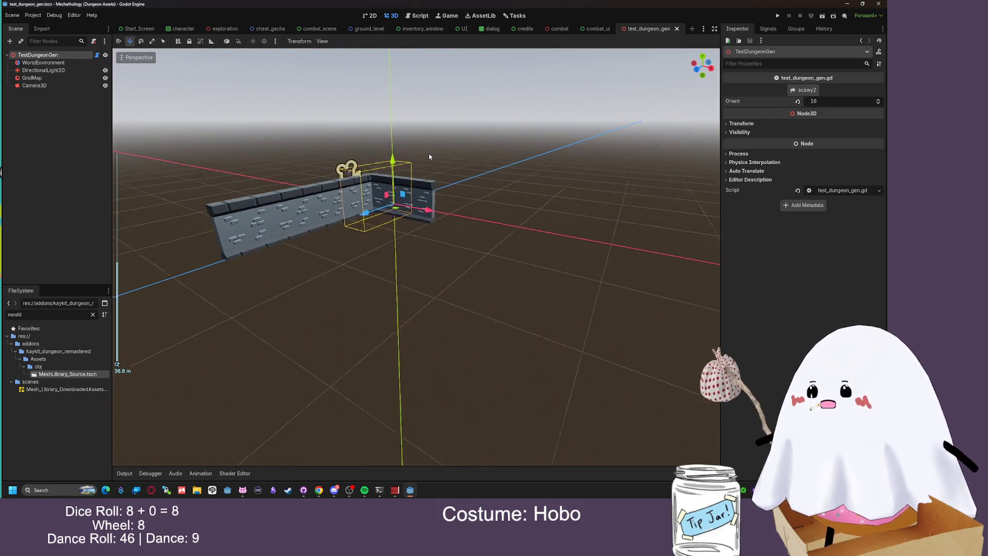
left_click_drag(430, 156, 87, 194)
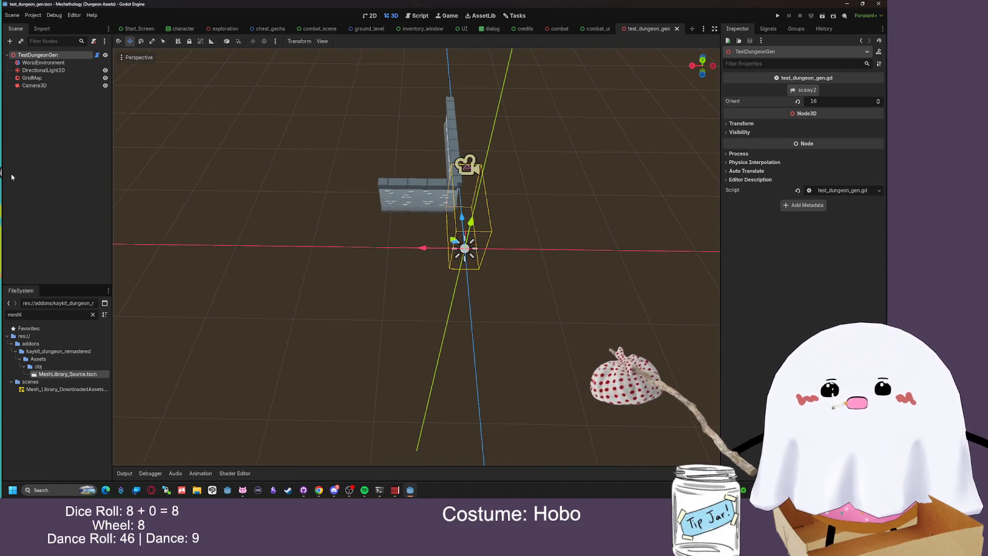
mouse_move(238, 110)
left_mouse_down()
mouse_move(386, 106)
mouse_move(412, 121)
mouse_move(489, 118)
left_mouse_up()
scroll(368, 124, "up", 3)
scroll(489, 118, "down", 2)
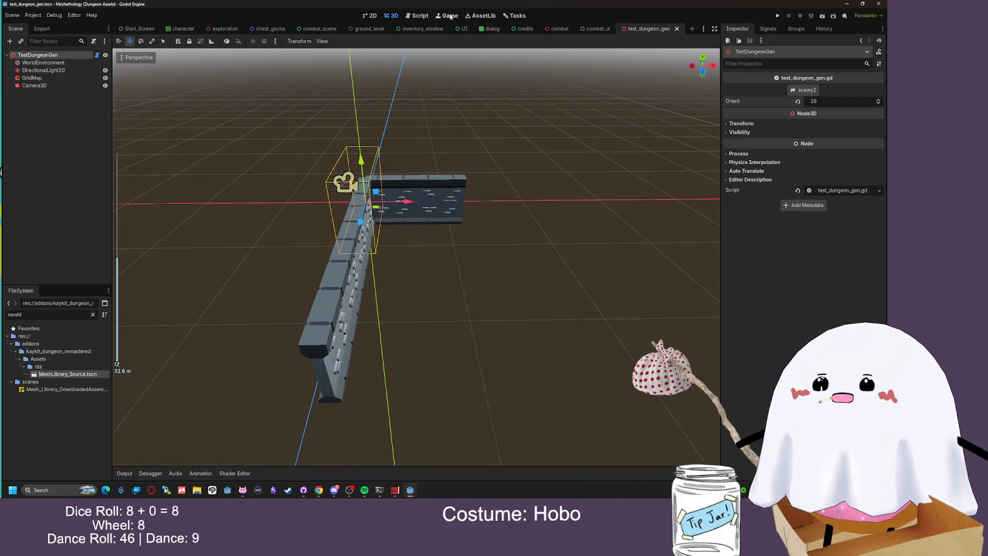
left_click(418, 16)
left_click(410, 192)
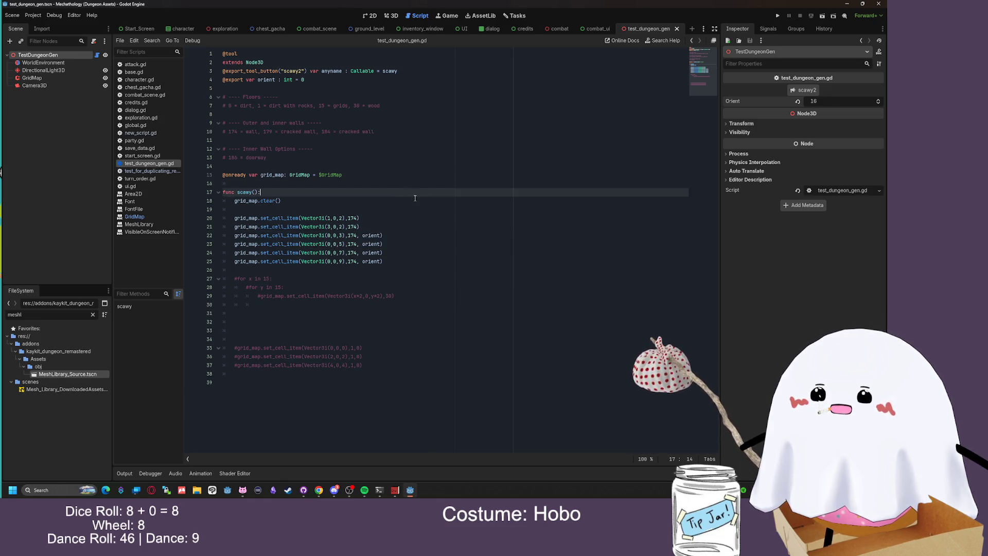
Rename the GridMap node to FloorGridmap
left_click(51, 78)
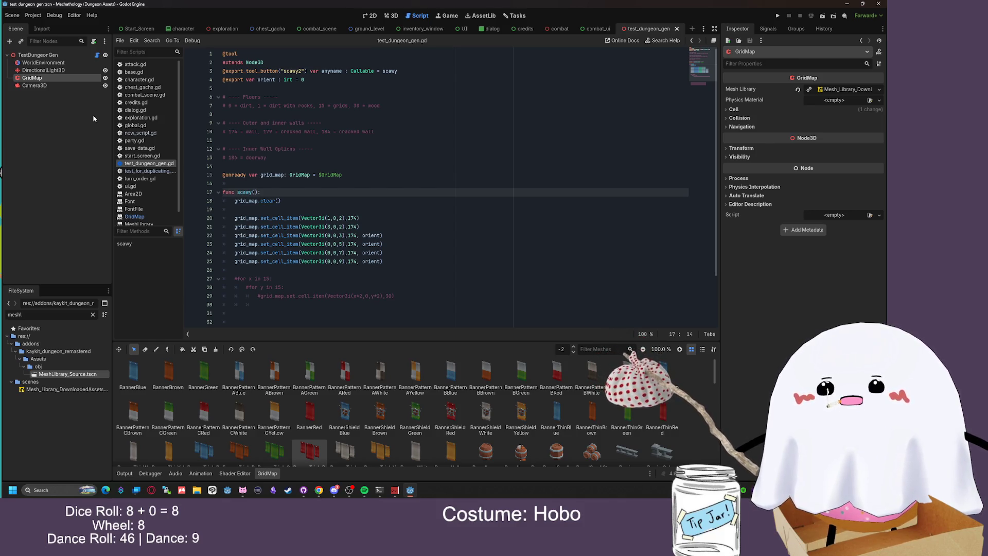
key("F2")
type("Floor")
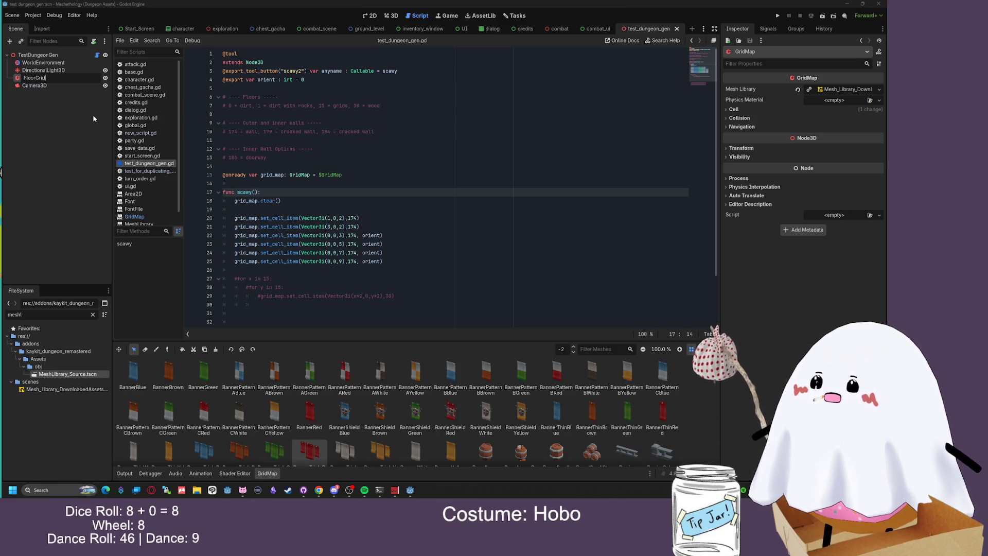
key("Return")
Duplicate FloorGridmap and name the copy WallGridmap
key("ctrl+d")
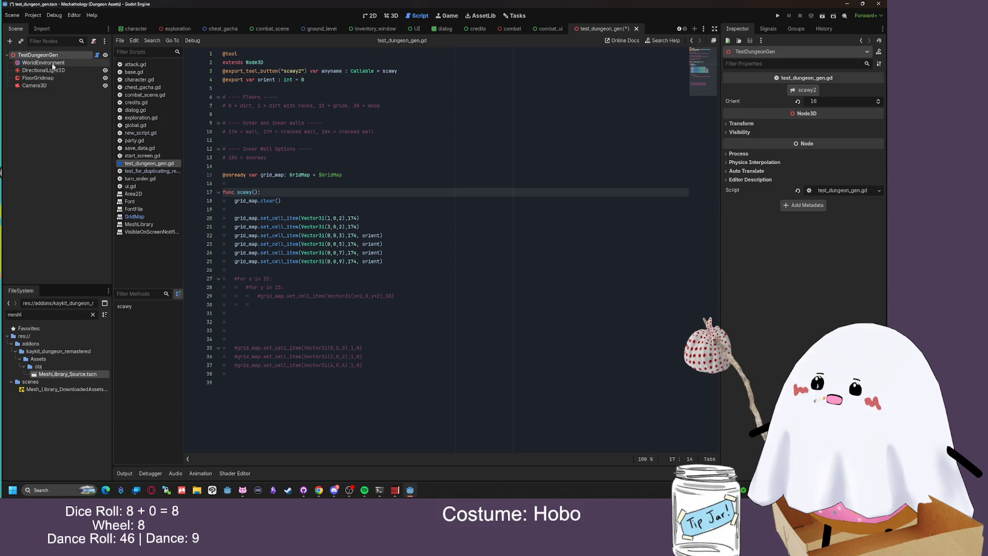
key("F2")
type("WallGr")
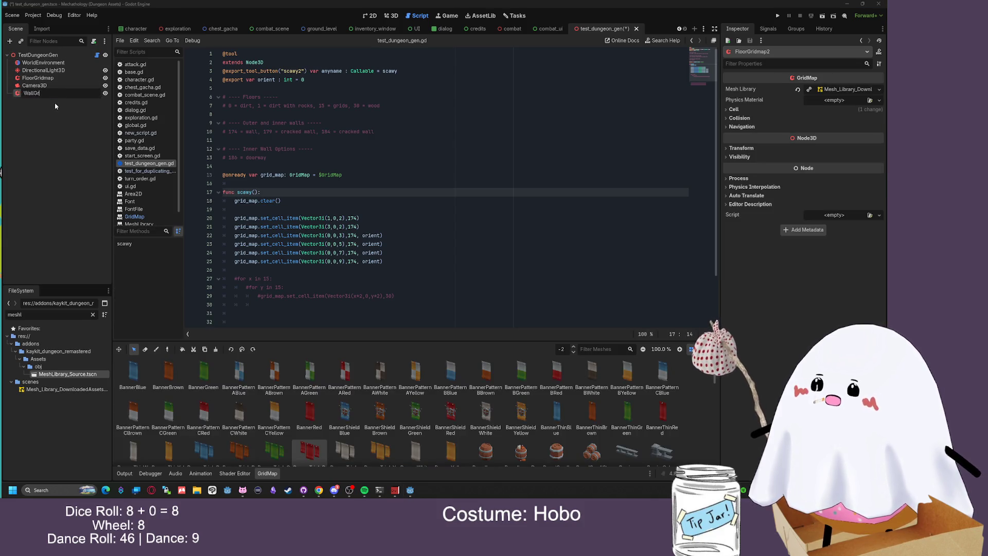
type("idmap")
key("Return")
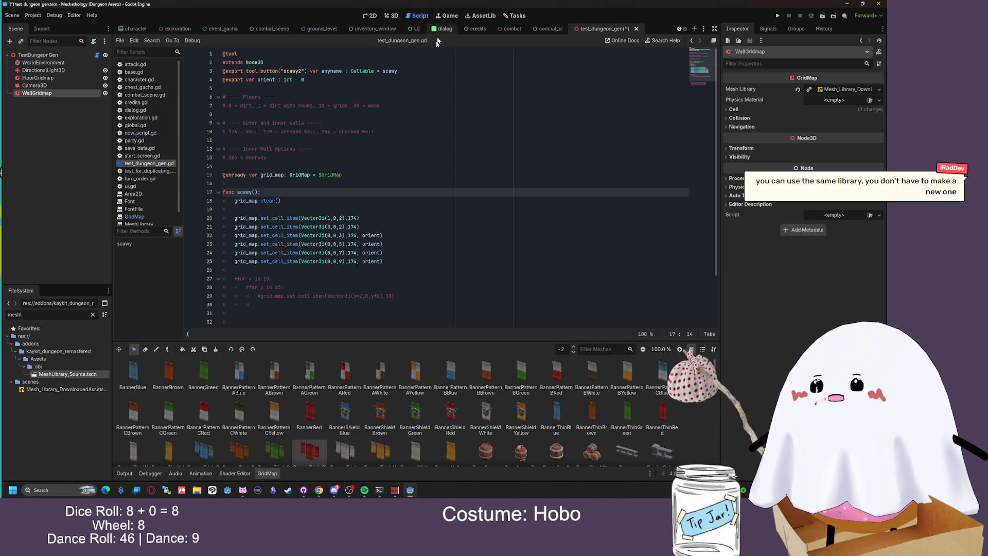
left_click(407, 262)
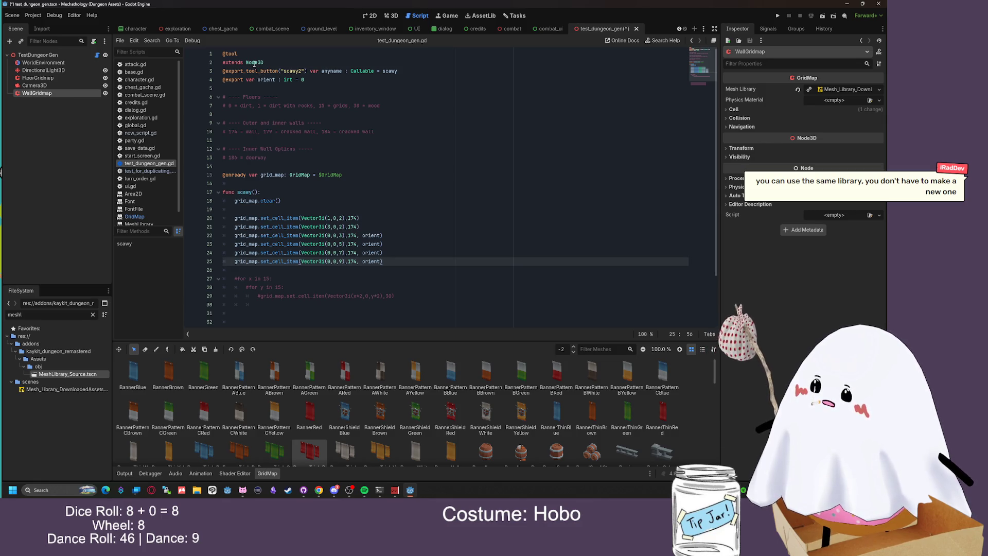
Point line 15's variable at $FloorGridmap and rename it floor_grid_map
left_click_drag(222, 270, 218, 202)
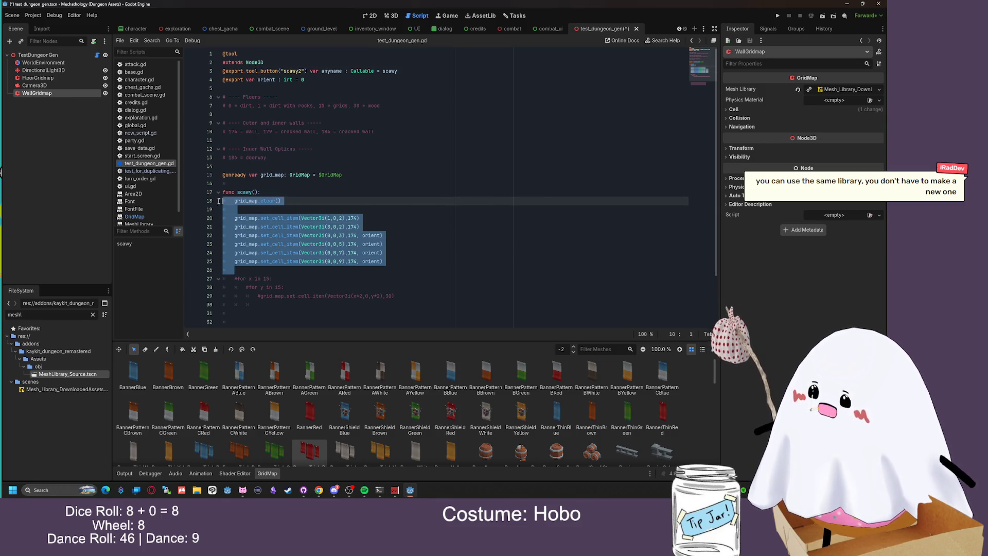
left_click(304, 213)
left_click_drag(343, 175, 222, 175)
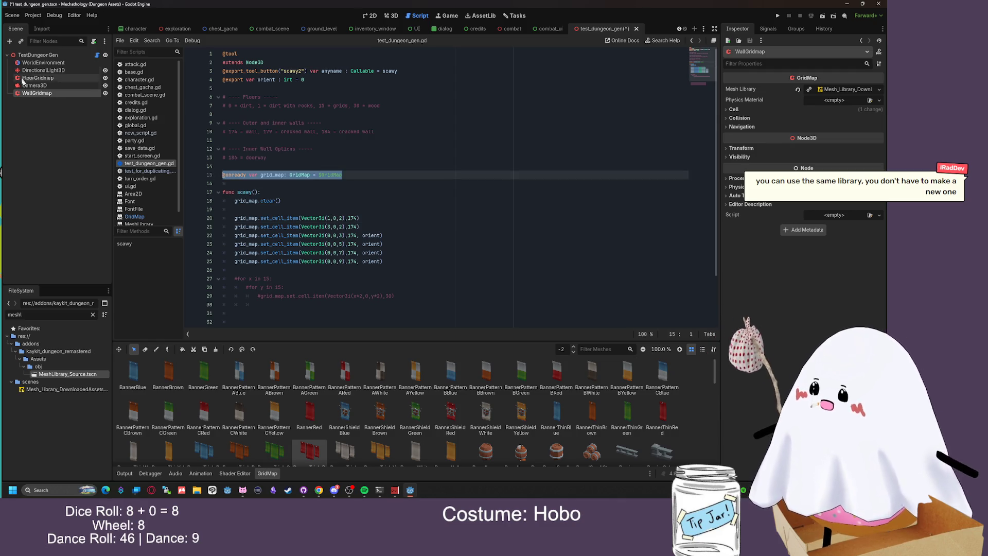
left_click(51, 105)
key("Up")
key("Down")
key("End")
key("ctrl+BackSpace")
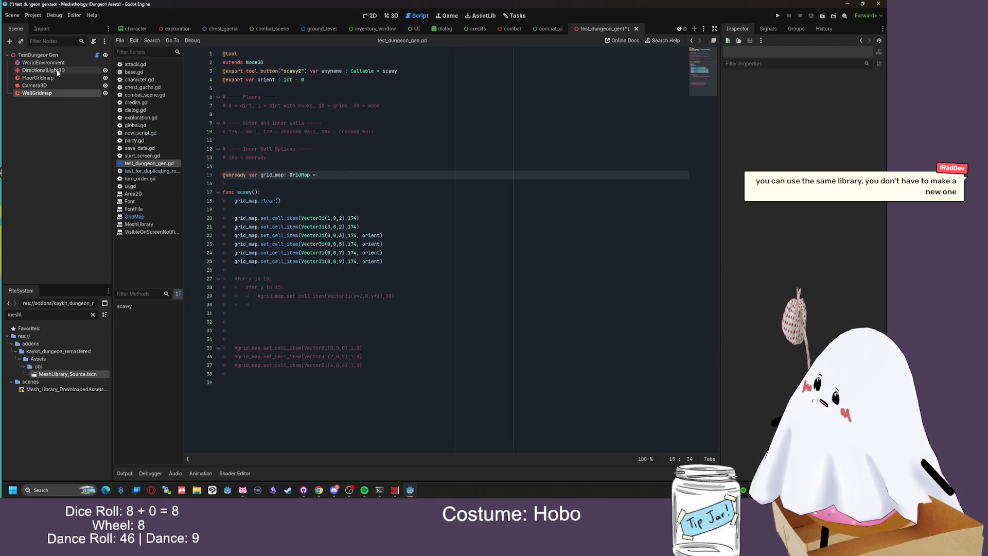
left_click(47, 77)
left_click(344, 175)
key("ctrl+v")
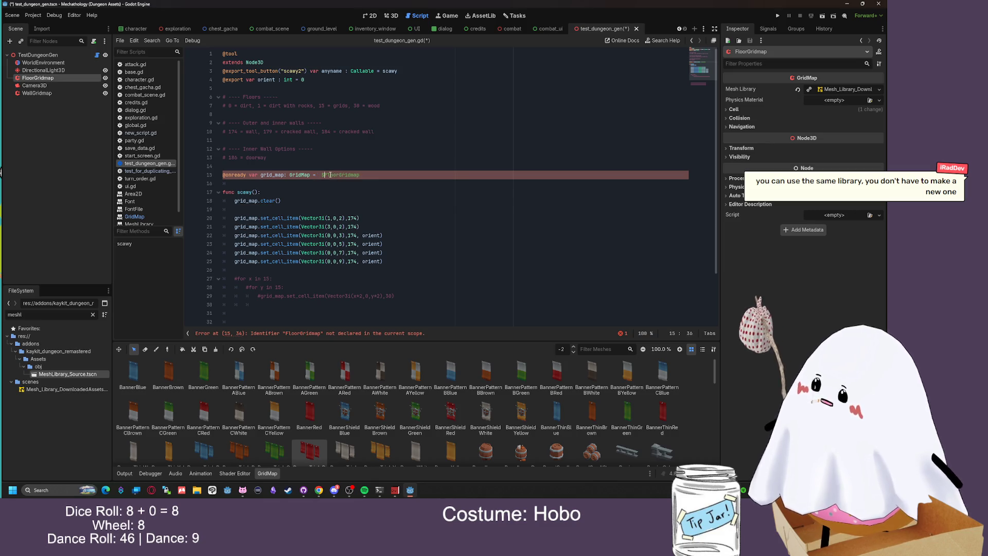
type("$")
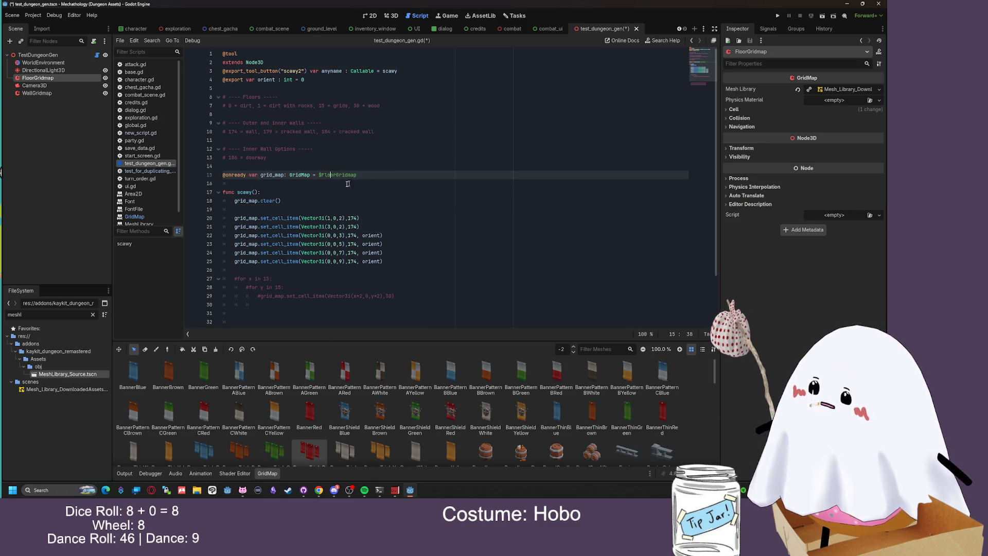
type("floor_")
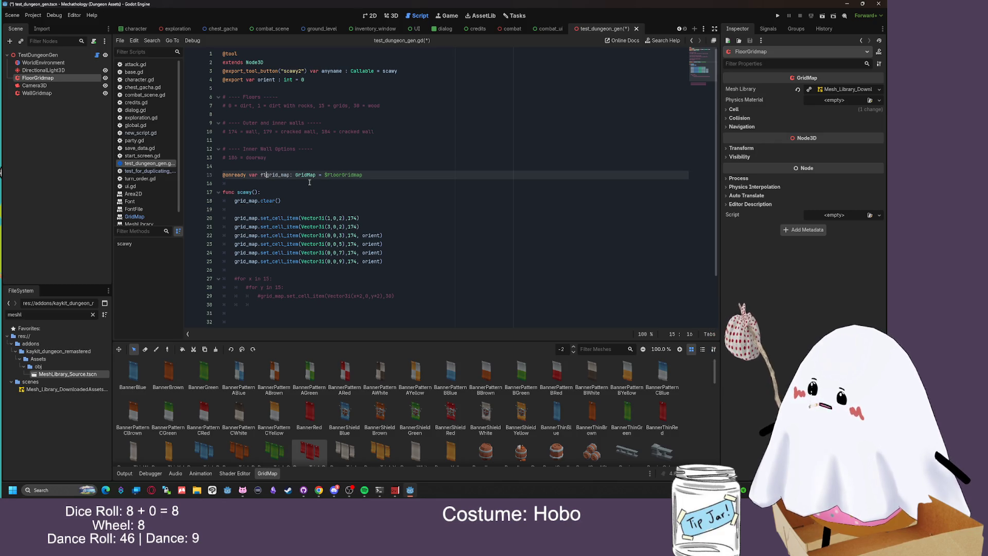
Replace the remaining grid_map uses with floor_grid_map and save the script
mouse_move(303, 176)
left_mouse_down()
mouse_move(262, 175)
mouse_move(235, 201)
mouse_move(234, 262)
left_mouse_up()
key("ctrl+v")
key("ctrl+v")
key("ctrl+v")
key("ctrl+v")
key("ctrl+v")
key("ctrl+v")
key("ctrl+v")
left_click_drag(284, 296, 258, 297)
key("ctrl+v")
left_click(349, 291)
key("ctrl+s")
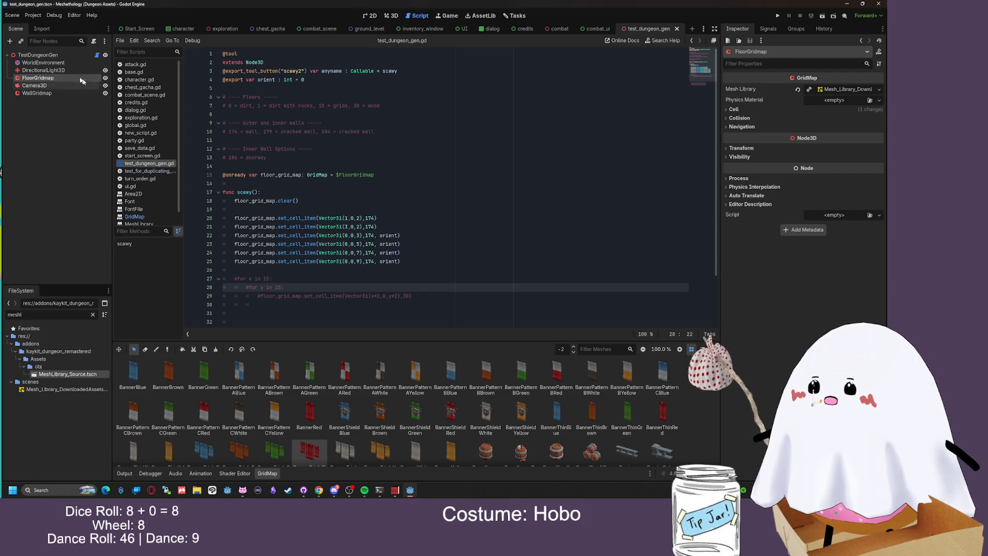
left_click(47, 94)
mouse_move(46, 94)
left_mouse_down()
mouse_move(38, 95)
mouse_move(232, 186)
left_mouse_up()
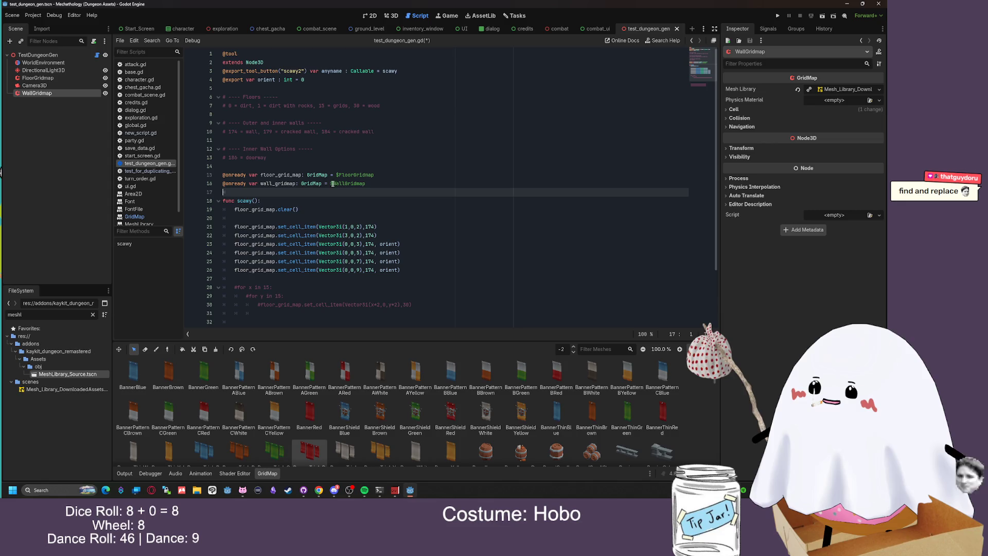
left_click_drag(370, 185, 330, 185)
key("ctrl+c")
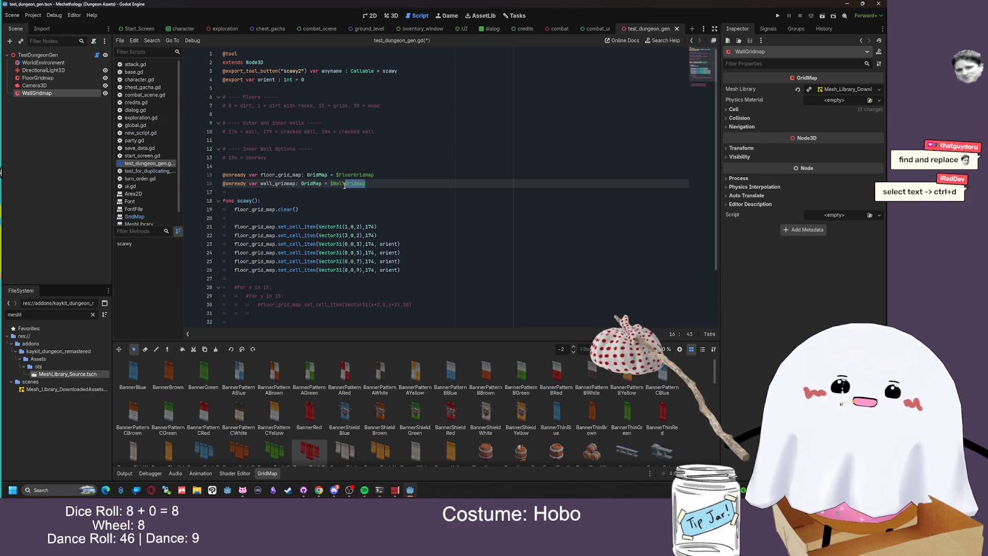
double_click(268, 227)
key("ctrl+d")
key("ctrl+d")
key("ctrl+d")
key("ctrl+d")
key("ctrl+v")
left_click(312, 229)
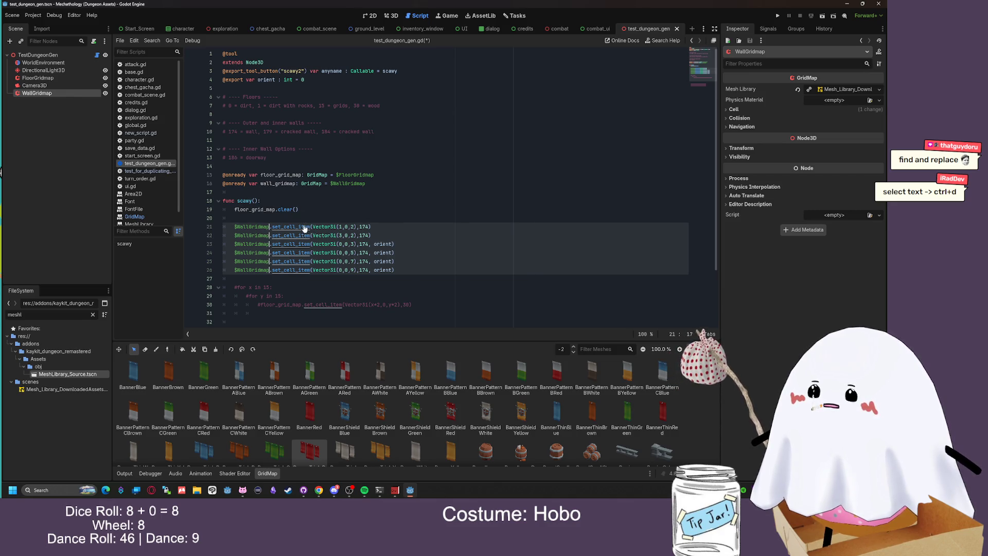
key("ctrl+z")
Retarget the six wall set_cell_item calls from floor_grid_map to wall_gridmap
left_click_drag(297, 184, 260, 184)
key("ctrl+c")
left_click_drag(275, 226, 235, 227)
key("ctrl+d")
key("ctrl+d")
key("ctrl+d")
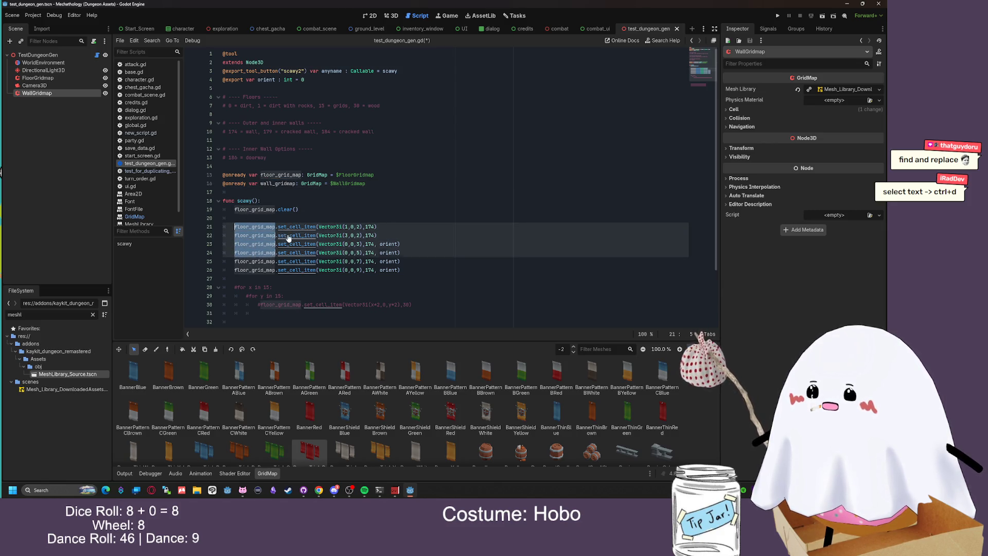
key("ctrl+d")
key("ctrl+d")
key("ctrl+v")
double_click(275, 209)
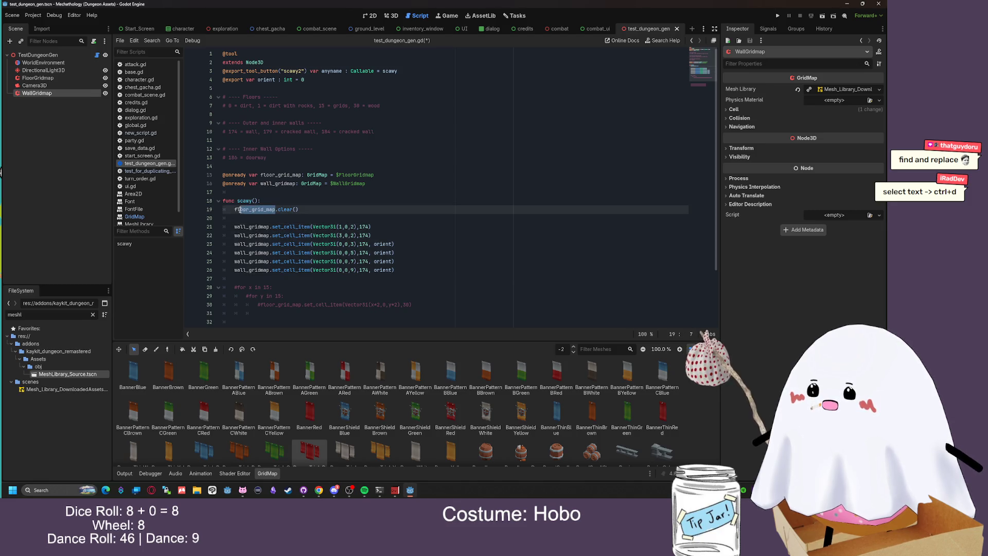
key("ctrl+v")
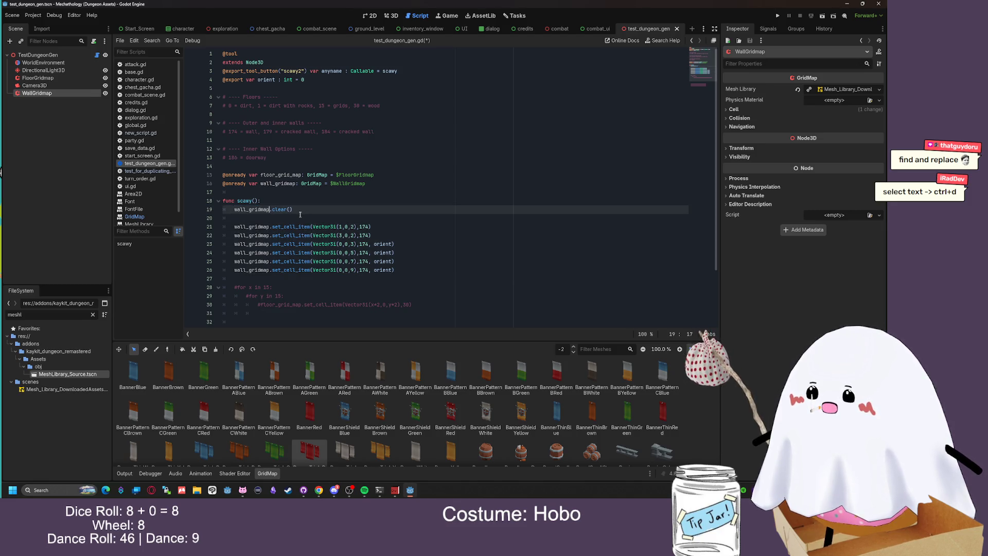
key("ctrl+z")
Duplicate the floor_grid_map.clear() line and make the copy clear wall_gridmap
mouse_move(306, 211)
left_mouse_down()
mouse_move(318, 210)
mouse_move(230, 210)
left_mouse_up()
left_click(314, 209)
key("ctrl+shift+d")
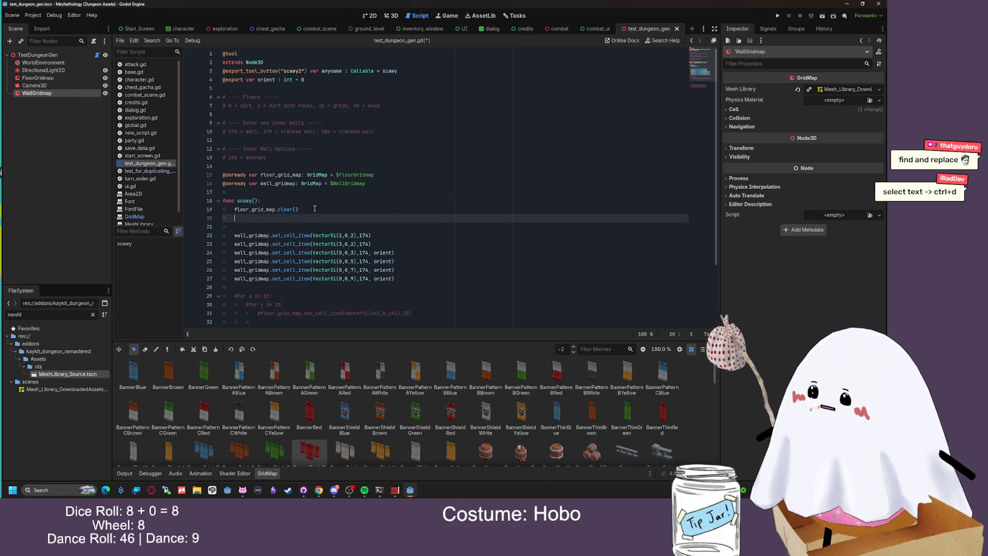
type("floor_grid_map.clear()")
left_click_drag(296, 185, 260, 186)
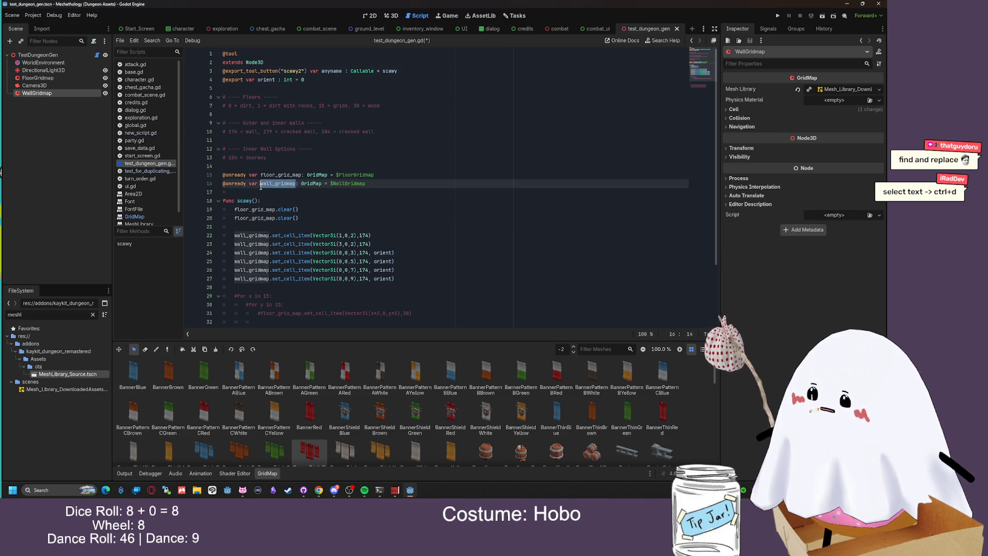
key("ctrl+c")
double_click(262, 218)
key("ctrl+v")
left_click(325, 223)
left_click(324, 220)
Uncomment the for x / for y floor-filling loops and delete the leftover commented grid_map calls
scroll(374, 213, "down", 2)
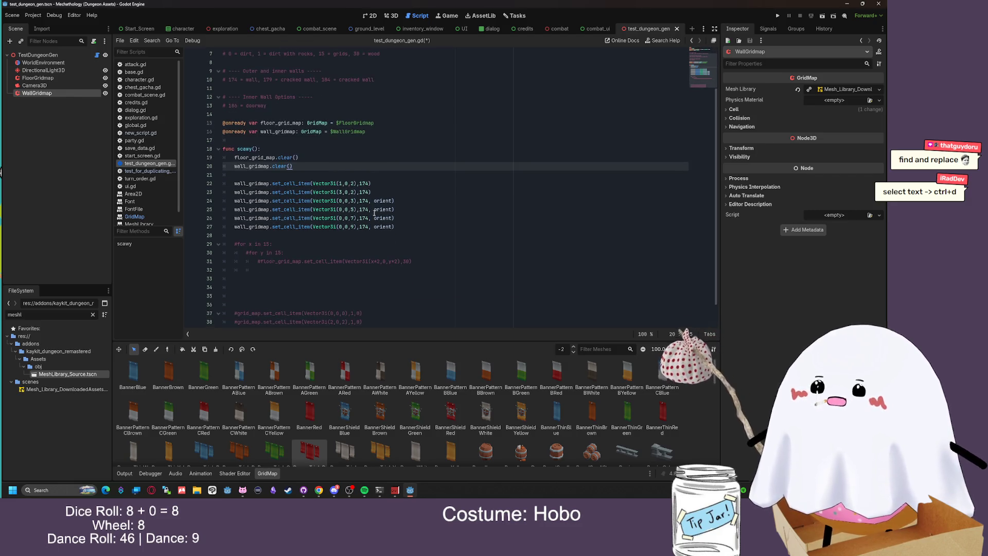
left_click(251, 246)
key("ctrl+k")
left_click_drag(411, 262, 248, 252)
key("ctrl+k")
scroll(338, 258, "down", 1)
left_click_drag(338, 258, 227, 314)
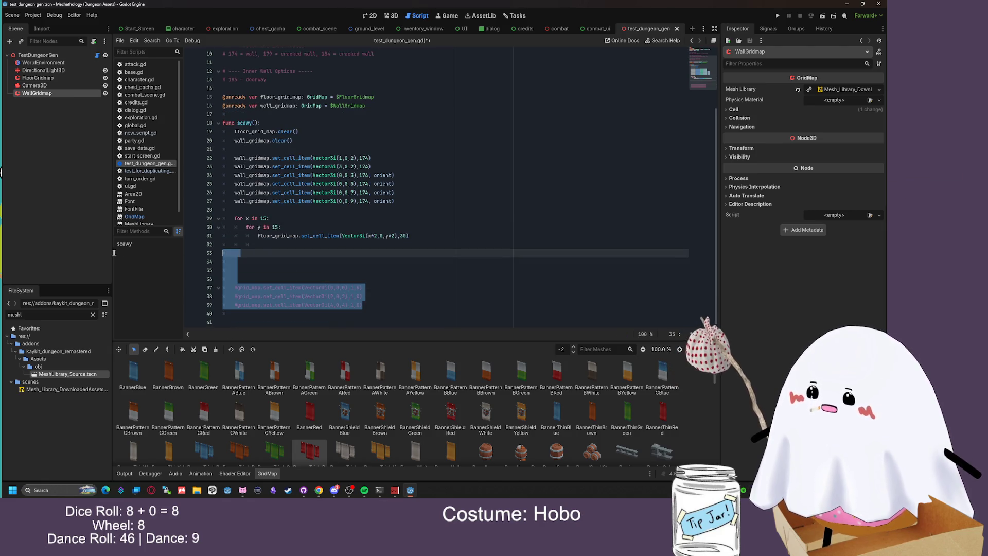
key("BackSpace")
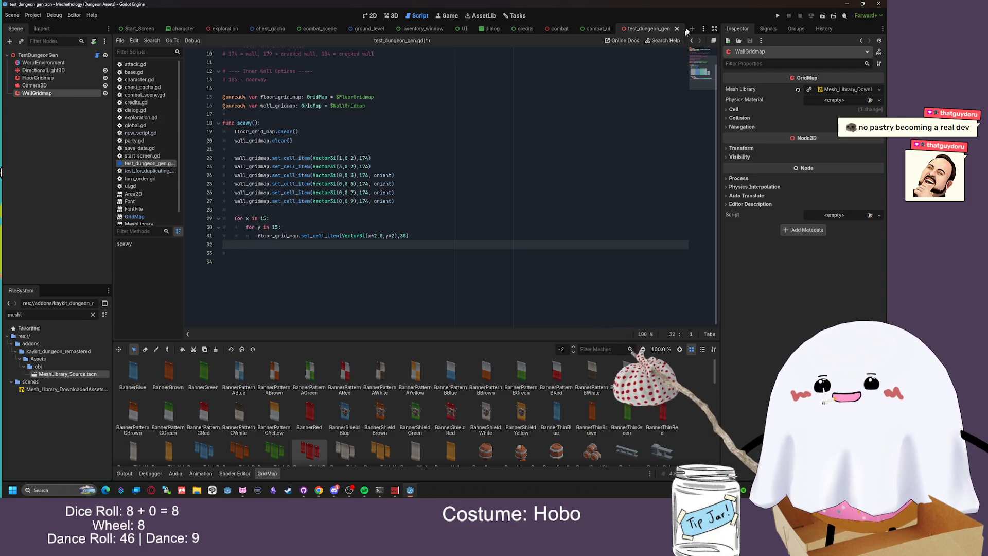
Orbit the 3D view, select TestDungeonGen and run scawy2 to generate the walls
left_click(392, 16)
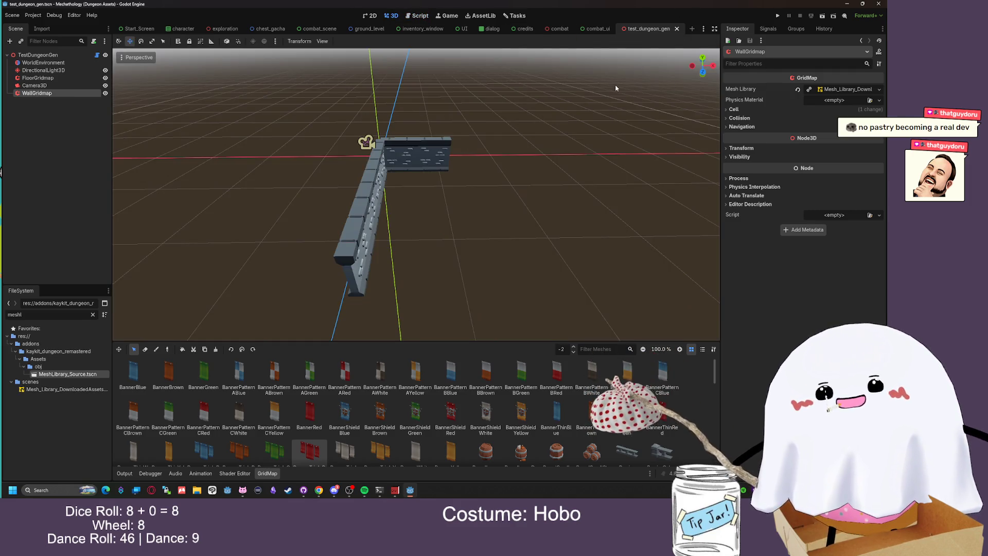
mouse_move(648, 96)
left_mouse_down()
mouse_move(592, 72)
mouse_move(548, 33)
left_mouse_up()
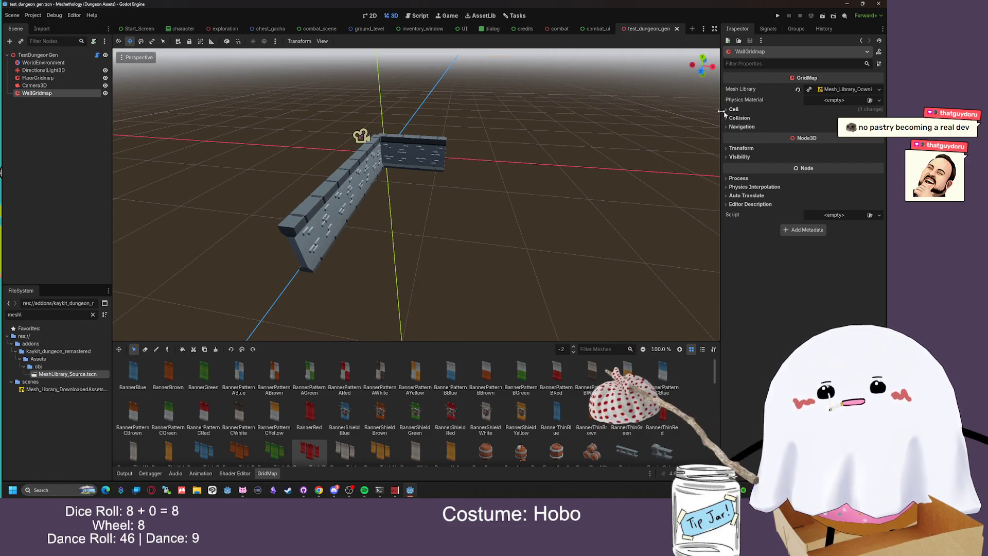
left_click(38, 55)
left_click(809, 95)
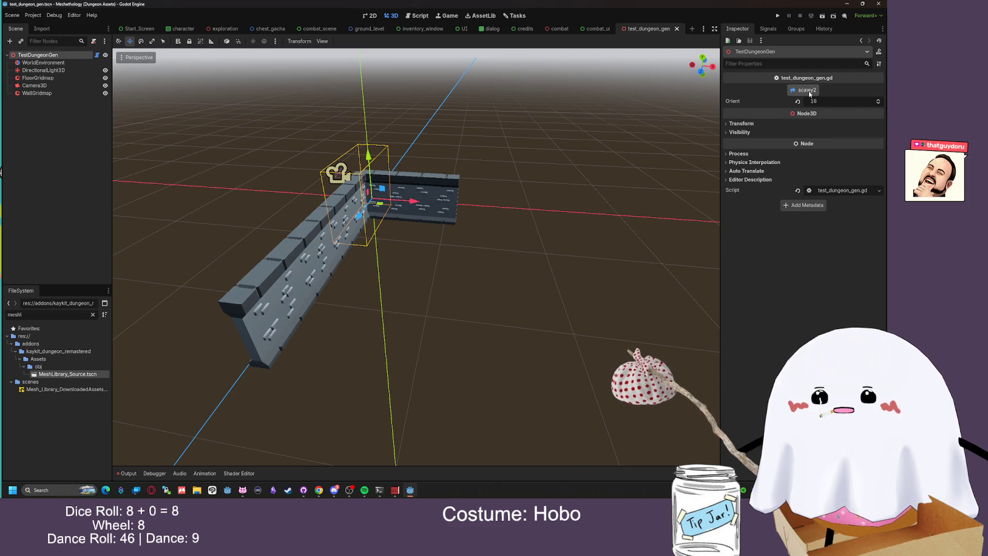
left_click(419, 16)
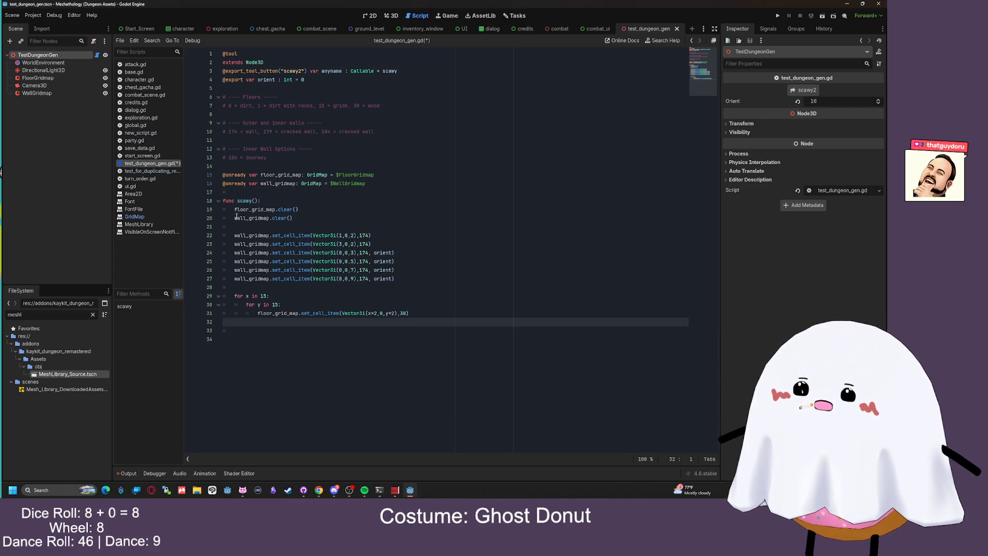
Review the clear() and six wall-placement lines, then rerun scawy2 in the 3D view
left_click_drag(236, 216, 299, 225)
left_click(299, 225)
mouse_move(236, 235)
left_mouse_down()
mouse_move(371, 244)
mouse_move(403, 285)
left_mouse_up()
left_click(403, 285)
left_click(416, 319)
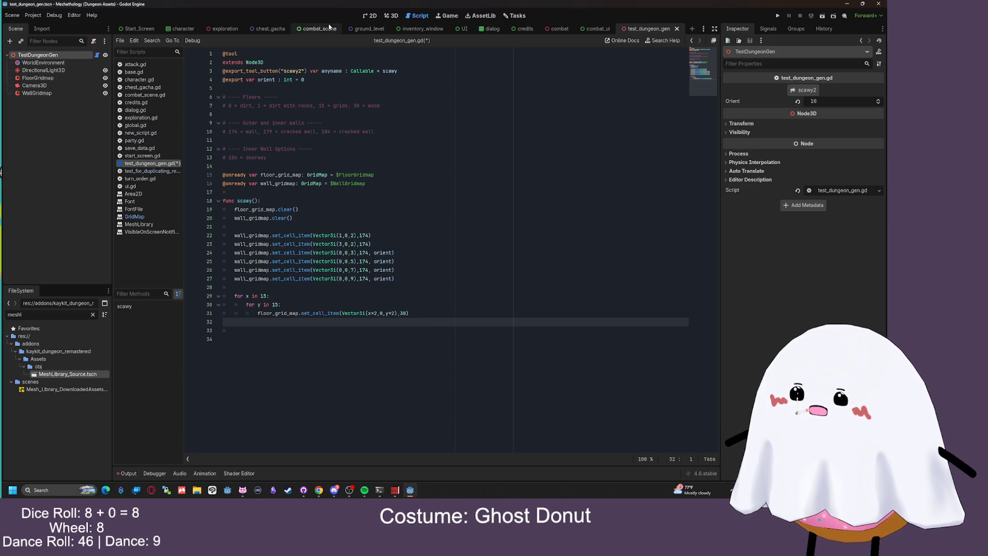
left_click(393, 15)
left_click(420, 15)
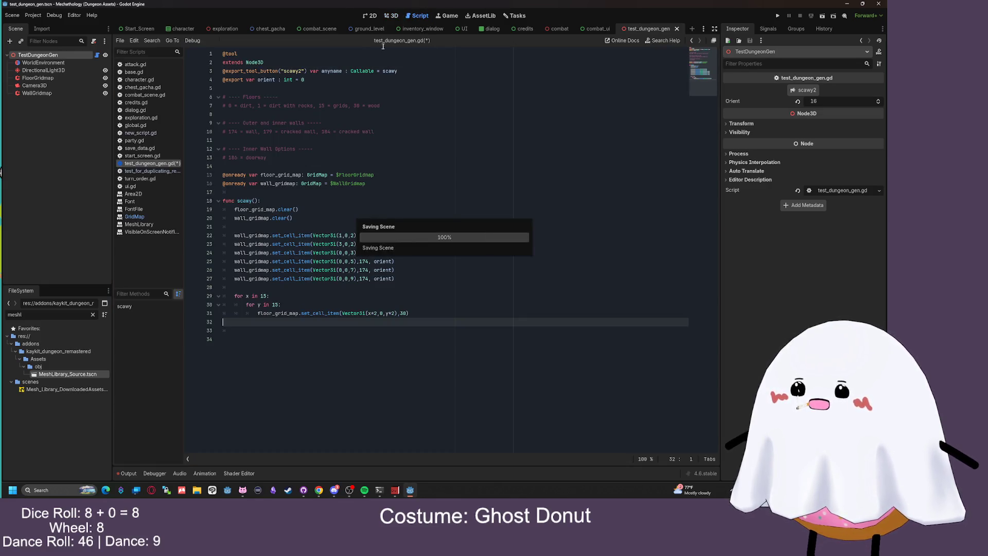
left_click(391, 16)
left_click(807, 91)
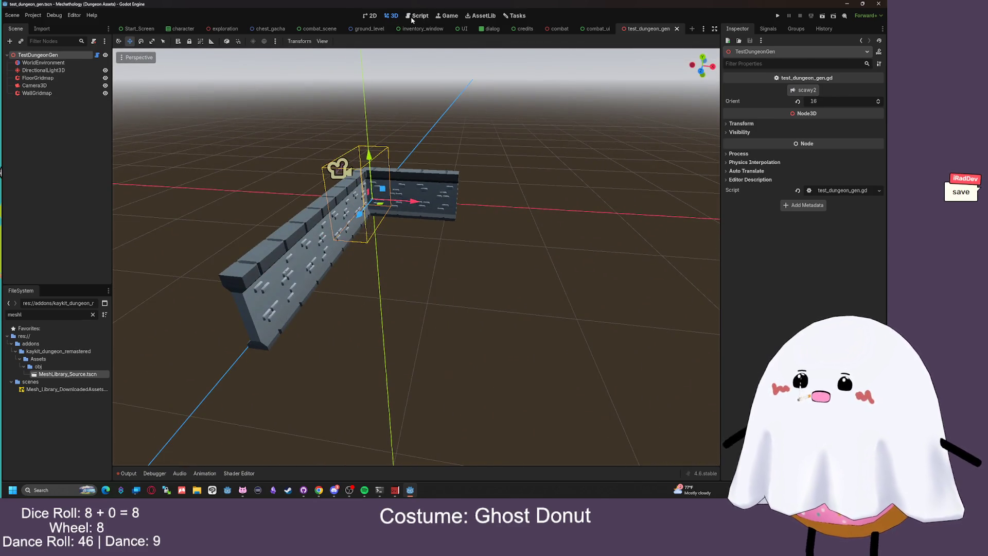
left_click(413, 16)
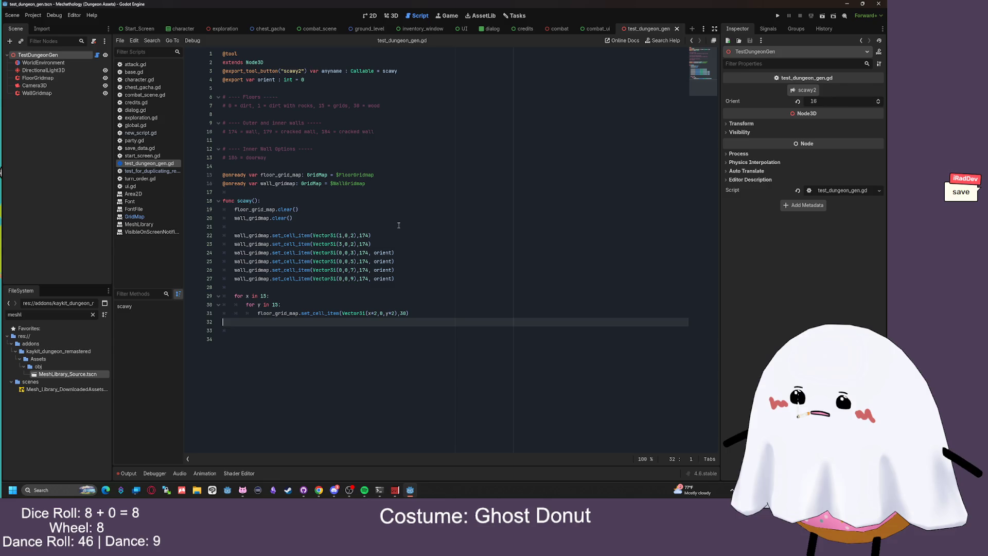
Inspect the WallGridmap and FloorGridmap nodes, then select TestDungeonGen in the 3D view
left_click(49, 93)
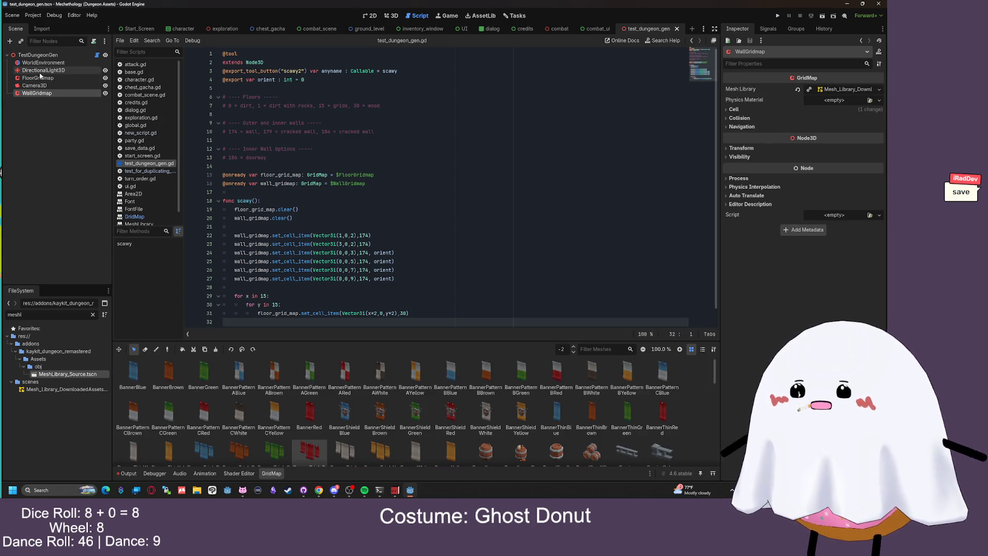
left_click(41, 77)
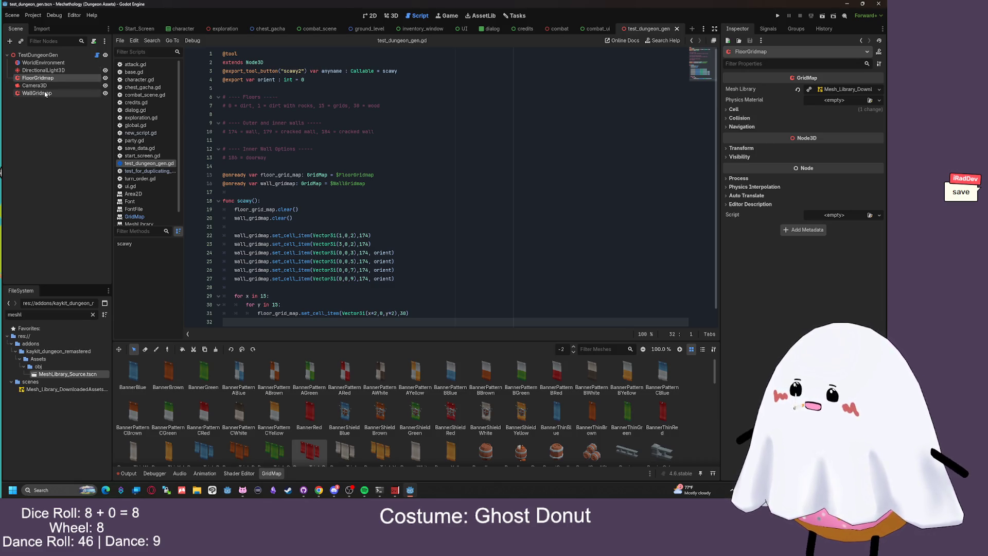
left_click(45, 93)
left_click(414, 184)
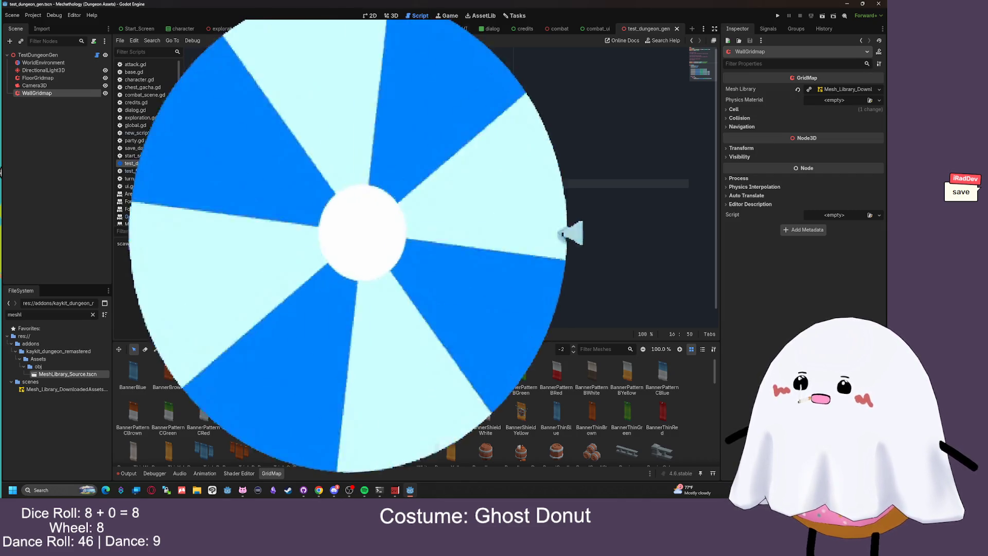
key("Down")
key("Down")
key("Down")
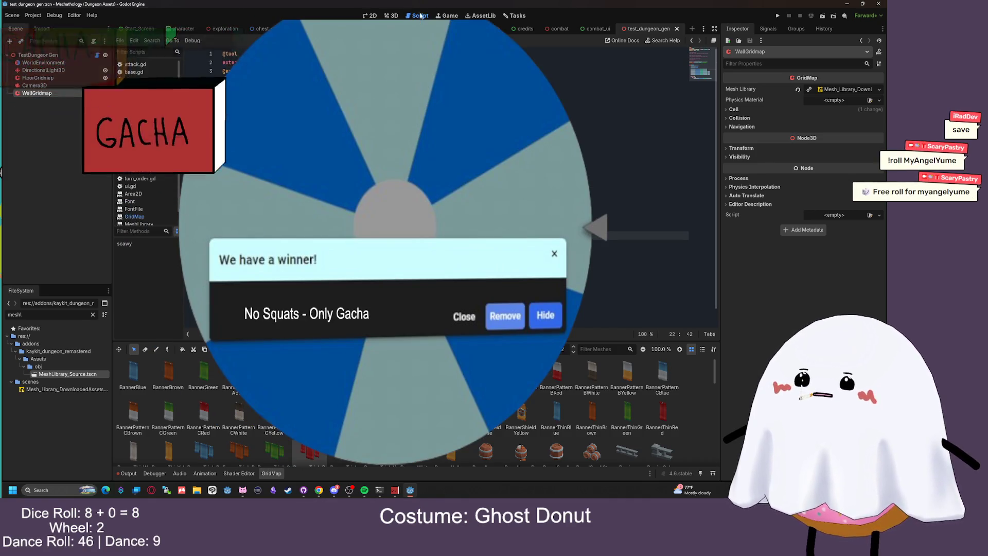
key("ctrl+F2")
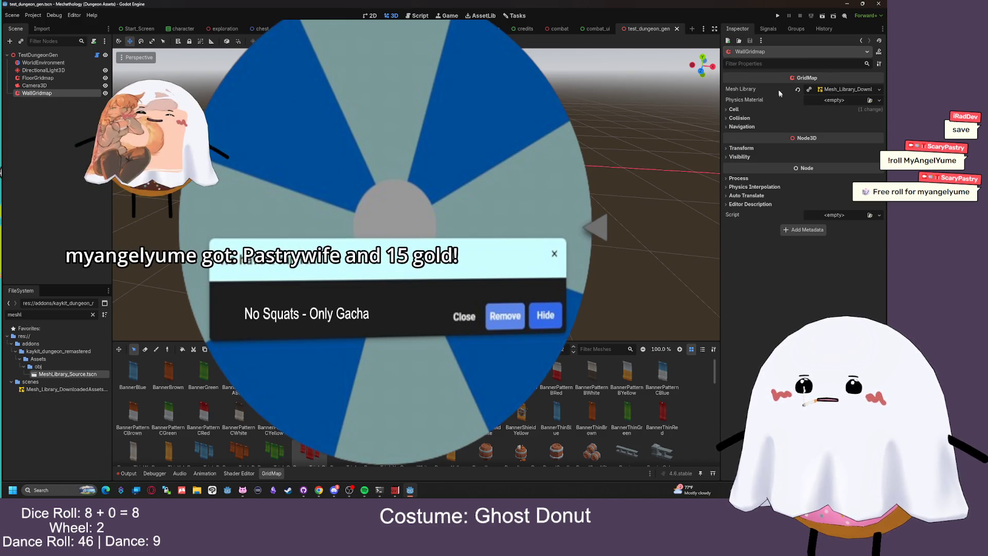
left_click(77, 54)
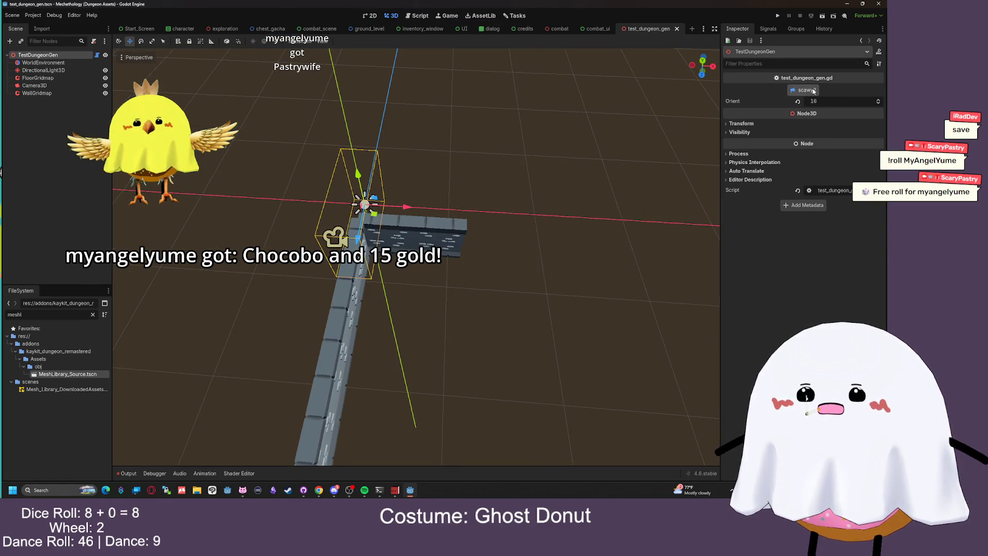
Orbit around the L-shaped wall, then save the dungeon generation script
left_click_drag(574, 152, 521, 131)
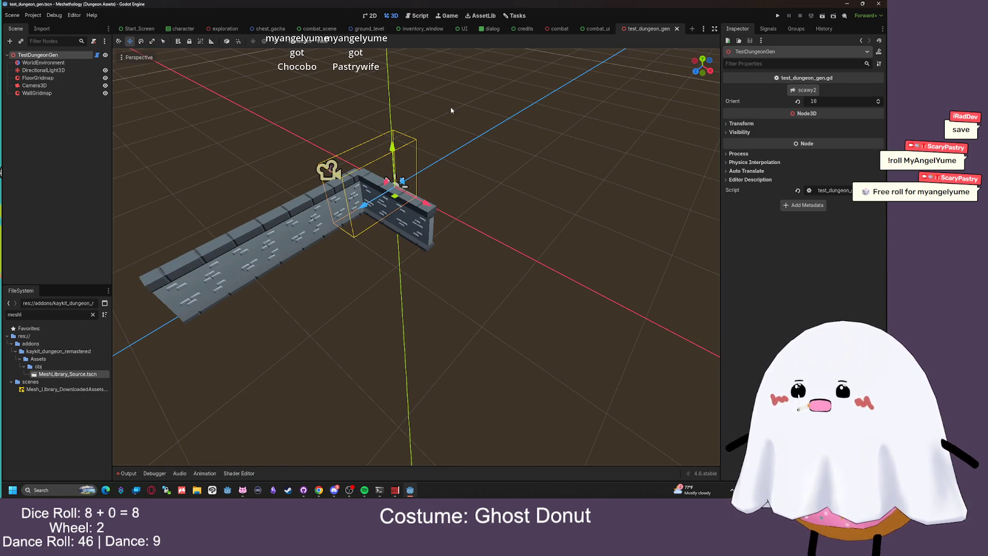
left_click(417, 16)
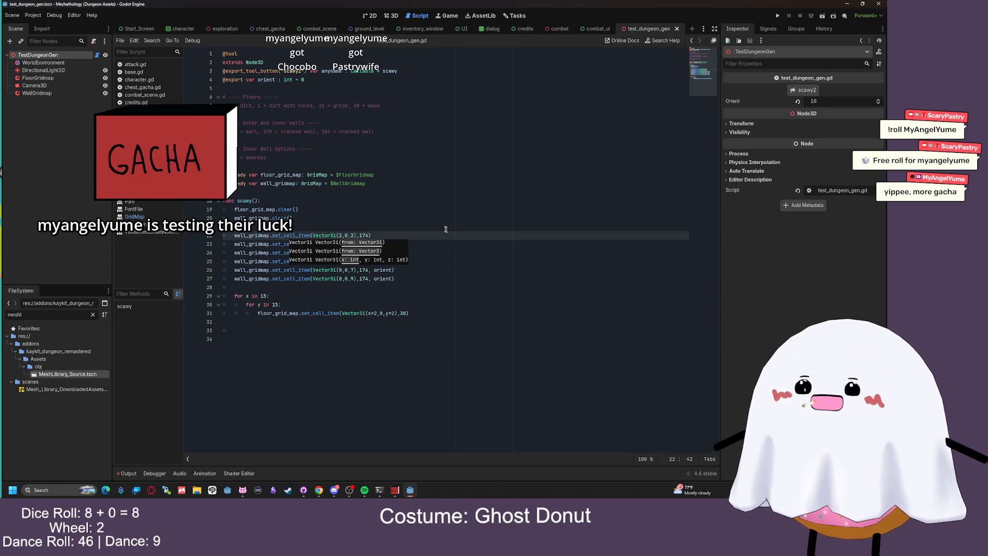
left_click(255, 227)
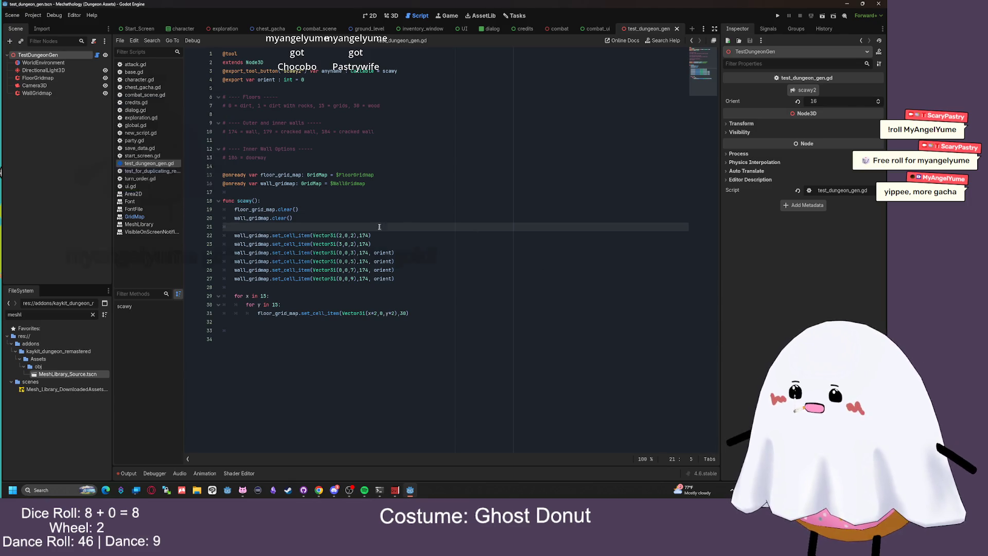
left_click(341, 235)
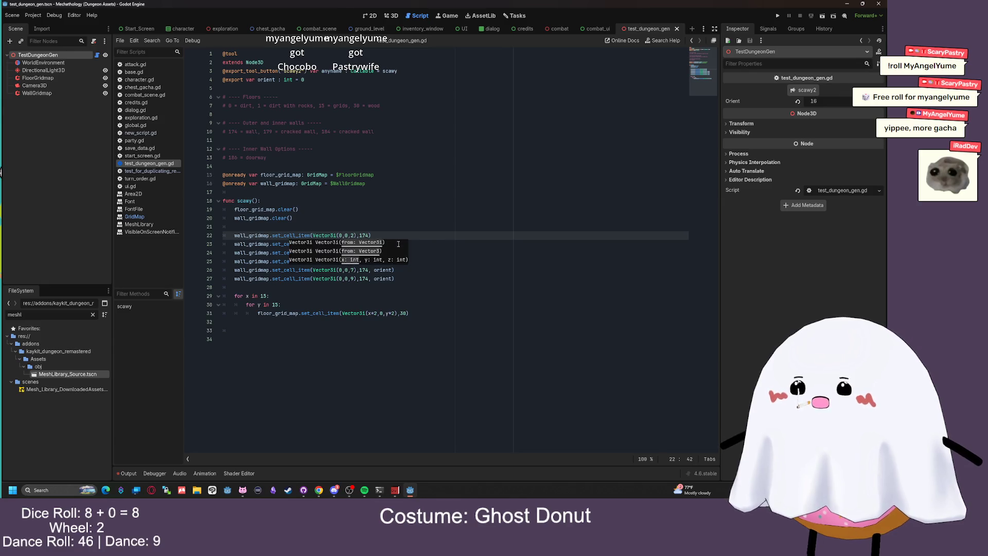
left_click(398, 243)
key("ctrl+s")
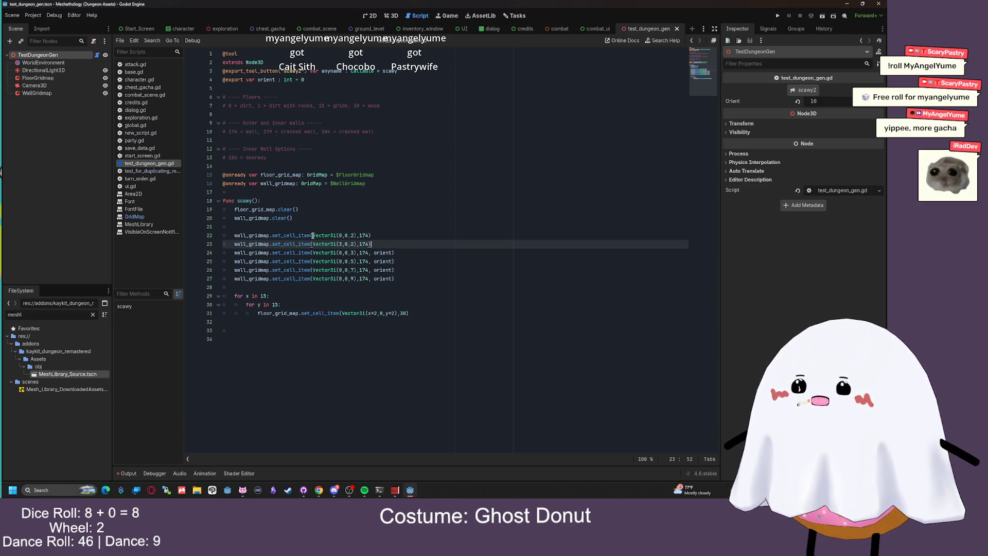
Delete wall-placement lines 22–23 and rerun scawy2 in the 3D view
left_click_drag(372, 244, 183, 239)
key("ctrl+c")
key("BackSpace")
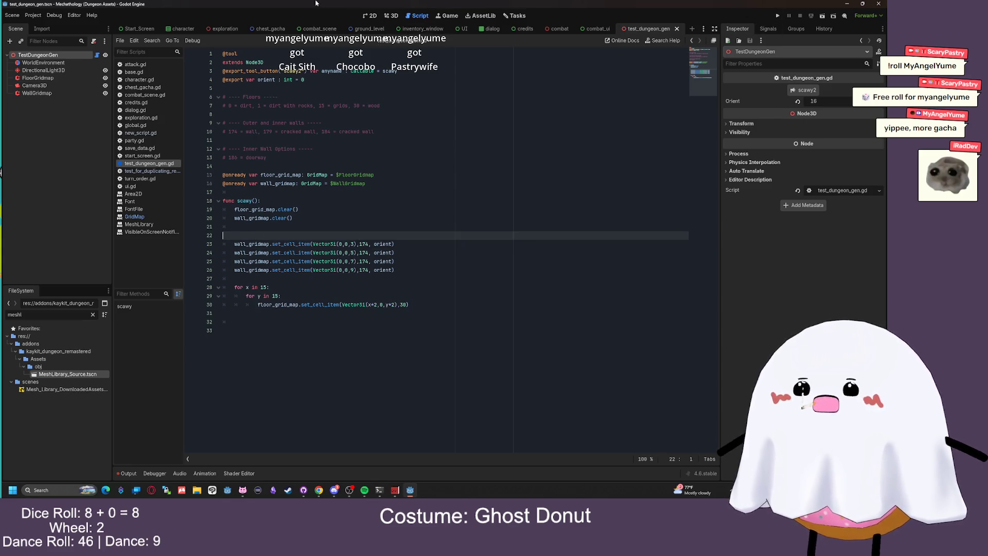
key("ctrl+F2")
left_click(801, 92)
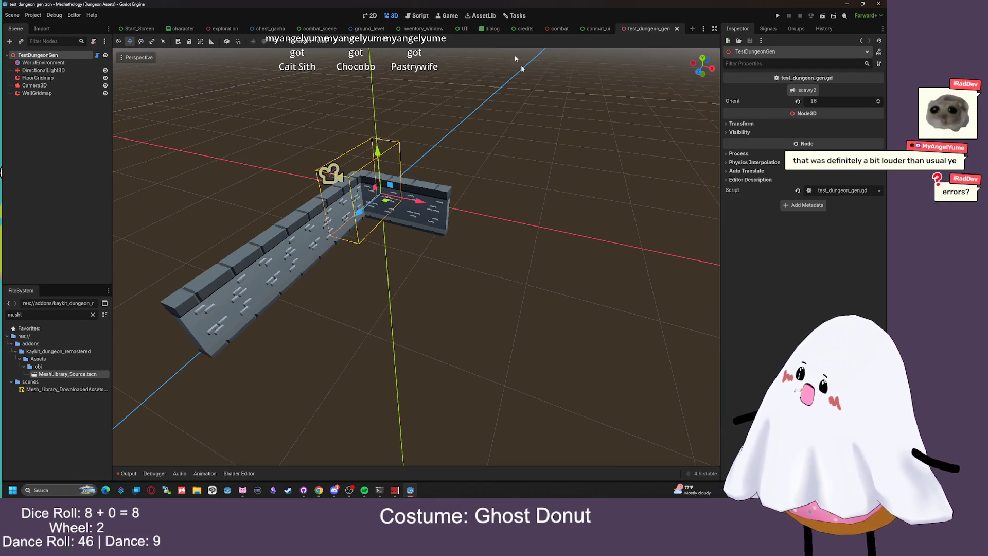
Show the Output log of clear() null-value errors and go to line 20 of test_dungeon_gen.gd
left_click(128, 473)
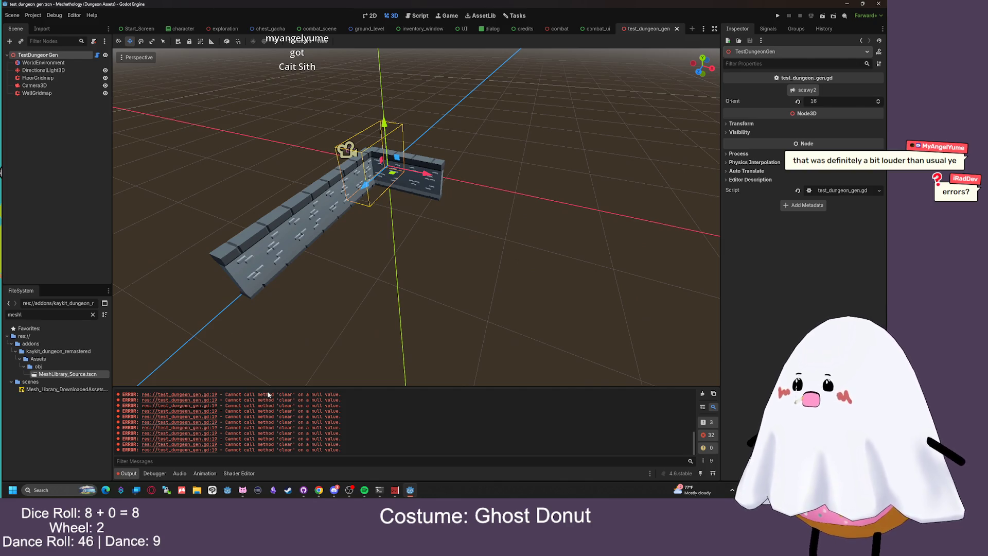
left_click(418, 14)
left_click(355, 220)
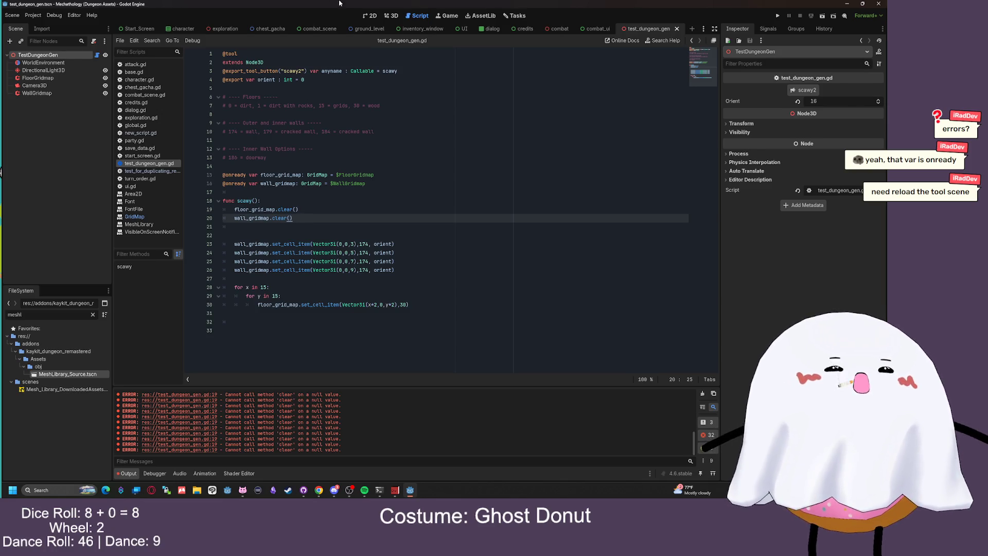
Close the scene tab, clear the 'meshl' filter, reopen test_dungeon_gen.tscn and rerun scawy2
left_click(676, 28)
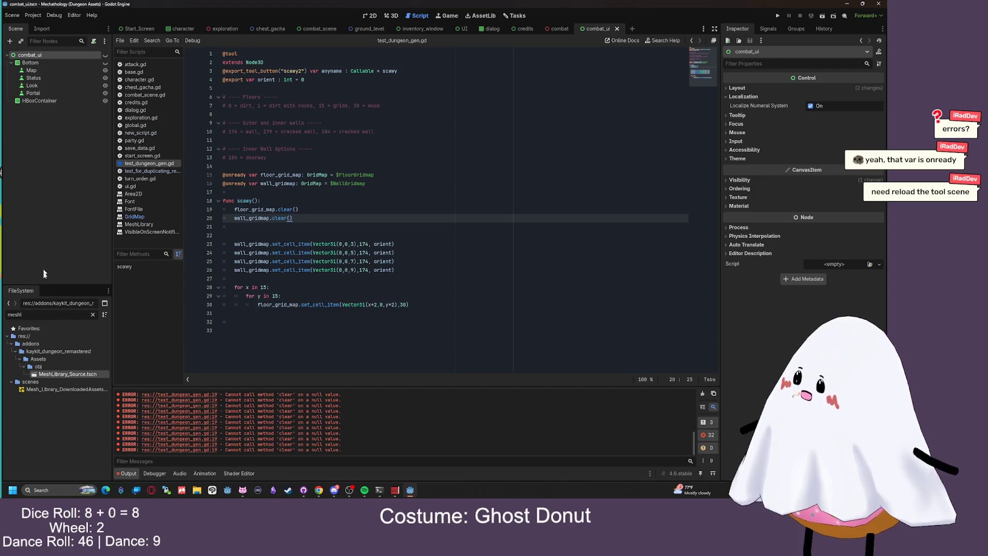
left_click(61, 389)
key("BackSpace")
key("BackSpace")
key("BackSpace")
scroll(59, 401, "down", 5)
double_click(63, 464)
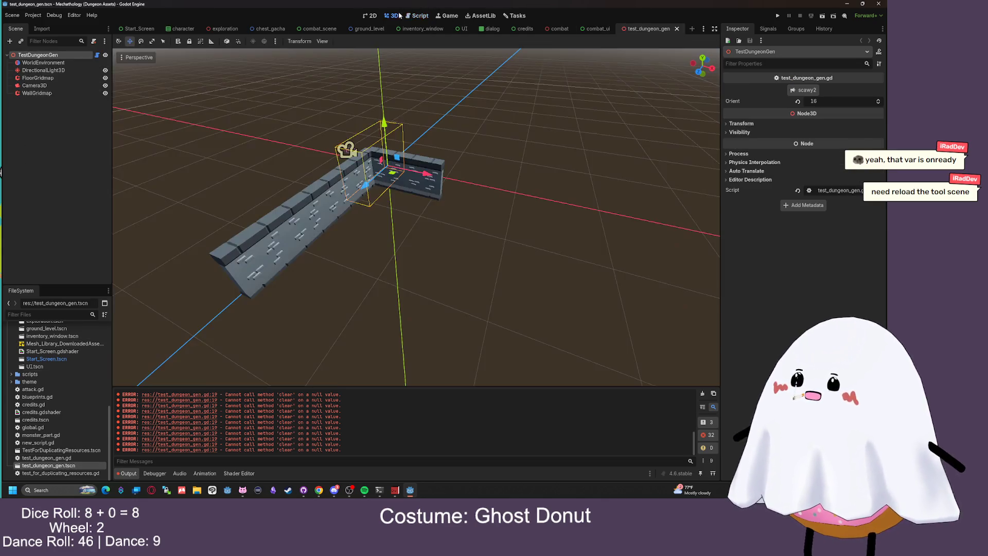
left_click(420, 16)
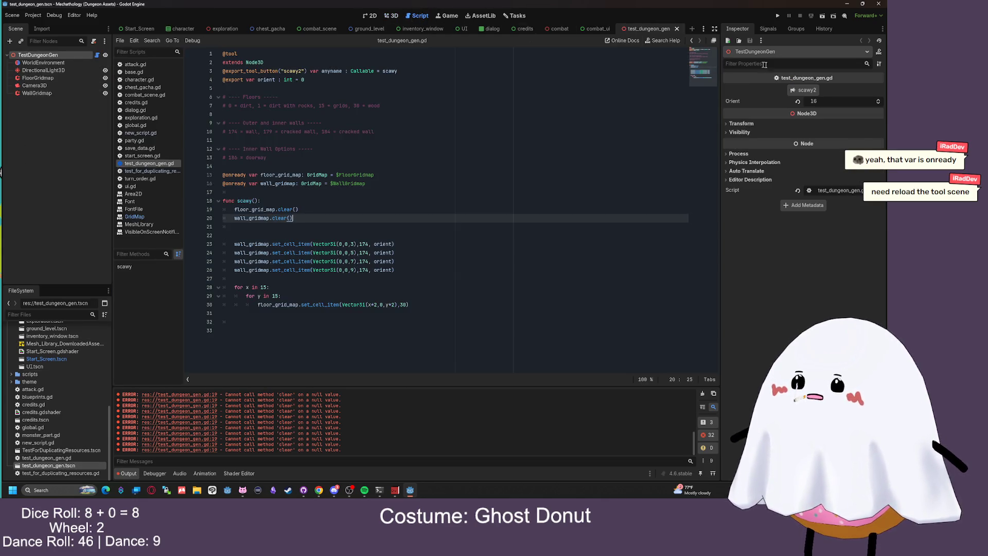
left_click(806, 90)
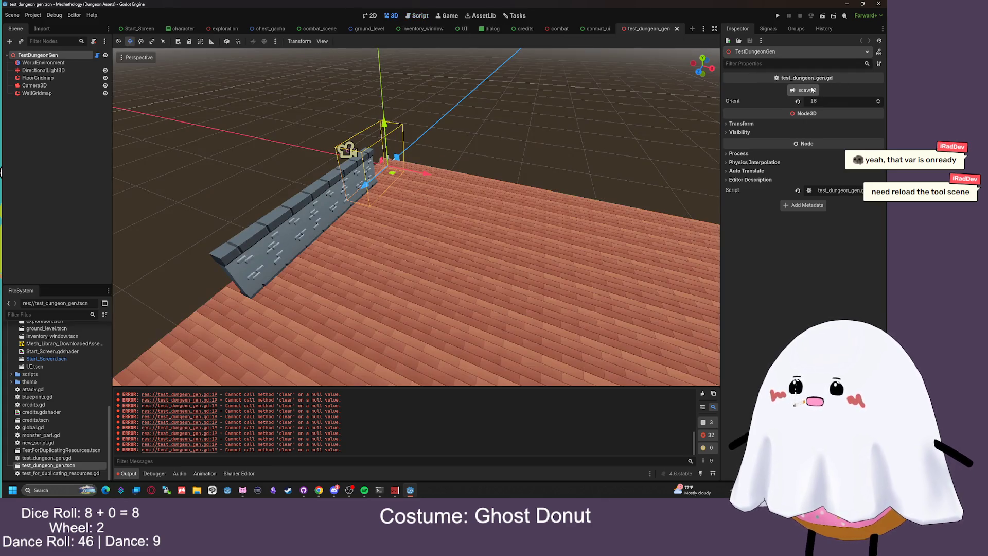
Paste the two deleted wall-placement lines back at line 22 and regenerate the walls
scroll(515, 145, "up", 4)
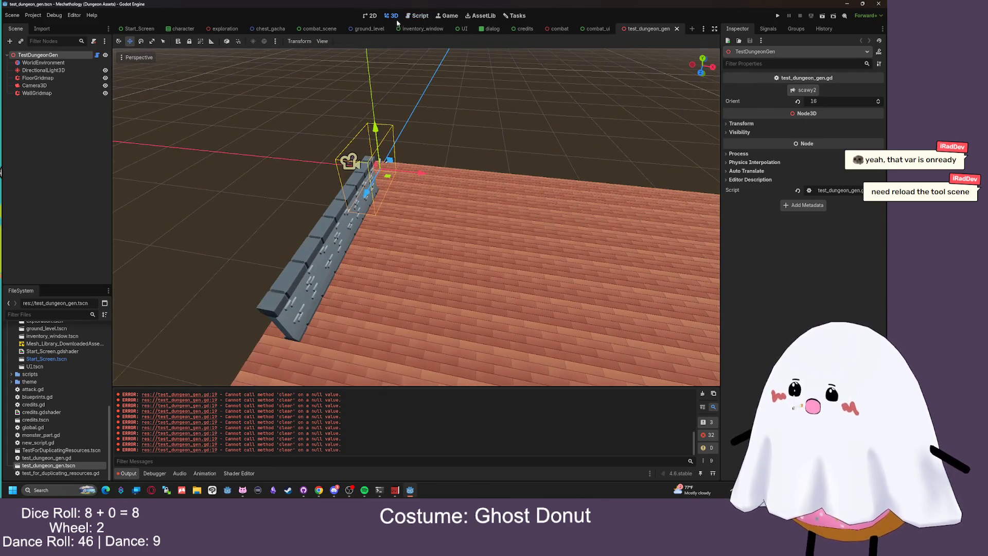
left_click(420, 16)
left_click(297, 240)
key("ctrl+v")
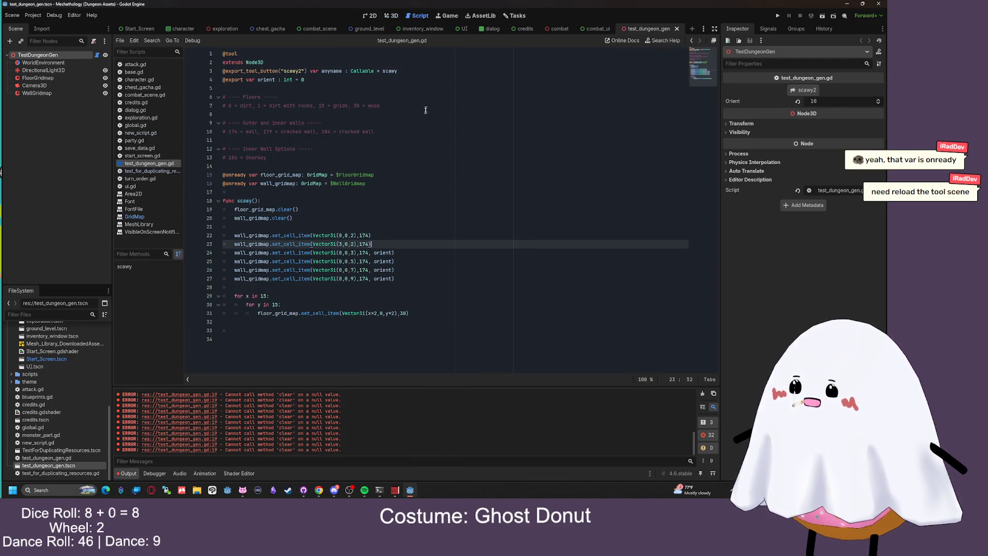
left_click(391, 16)
left_click(822, 87)
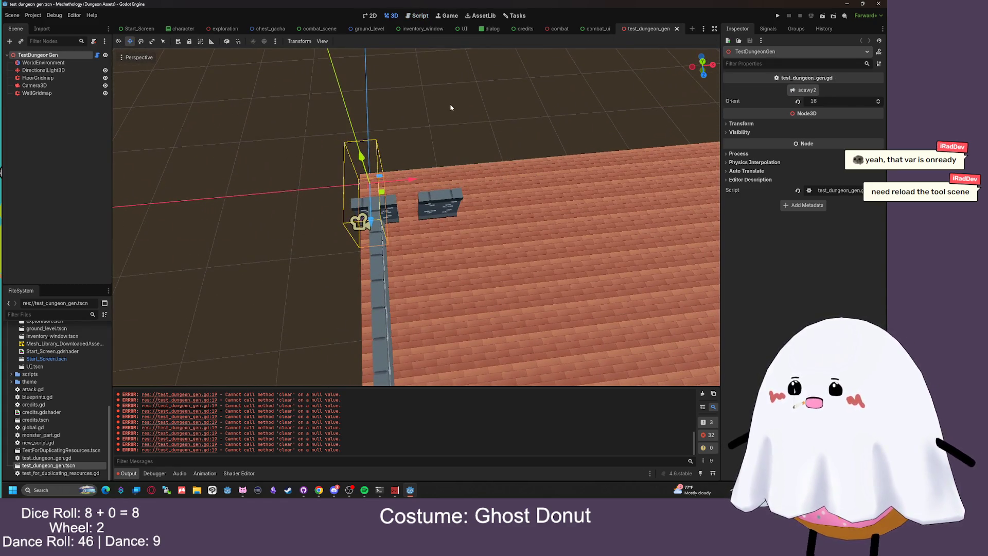
Change lines 22–23 to Vector3i(0,0,0) and Vector3i(0,0,2) and save the script
scroll(451, 108, "up", 3)
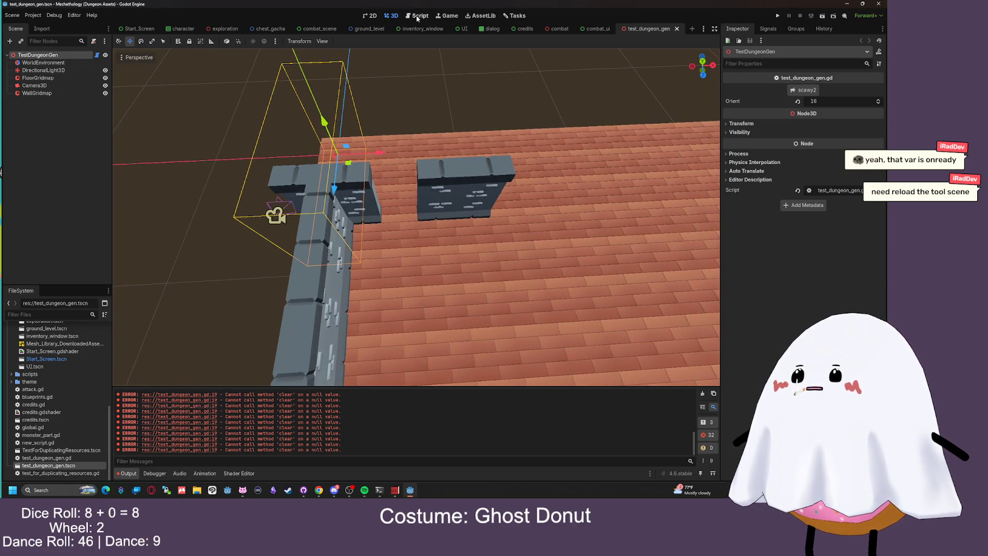
left_click(418, 16)
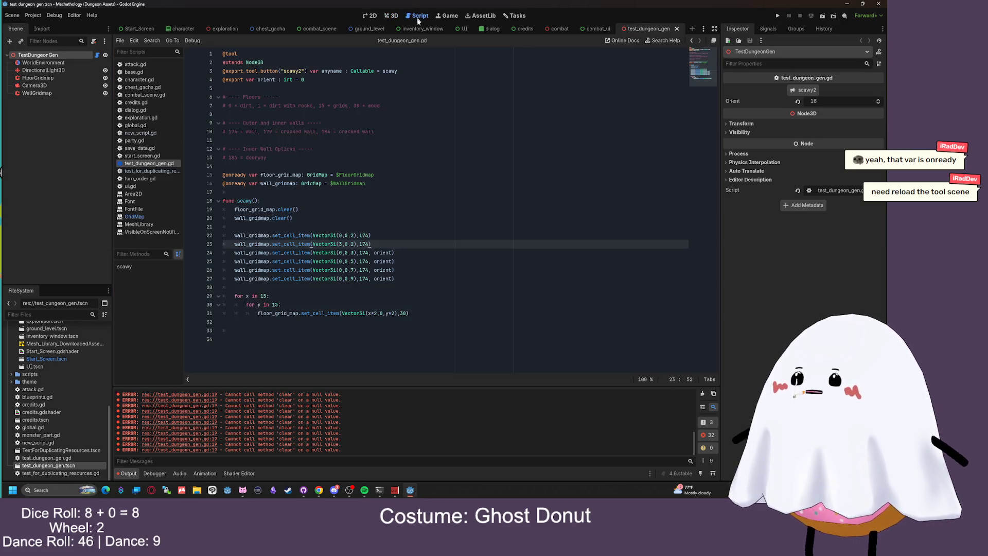
left_click(352, 235)
type("0")
key("End")
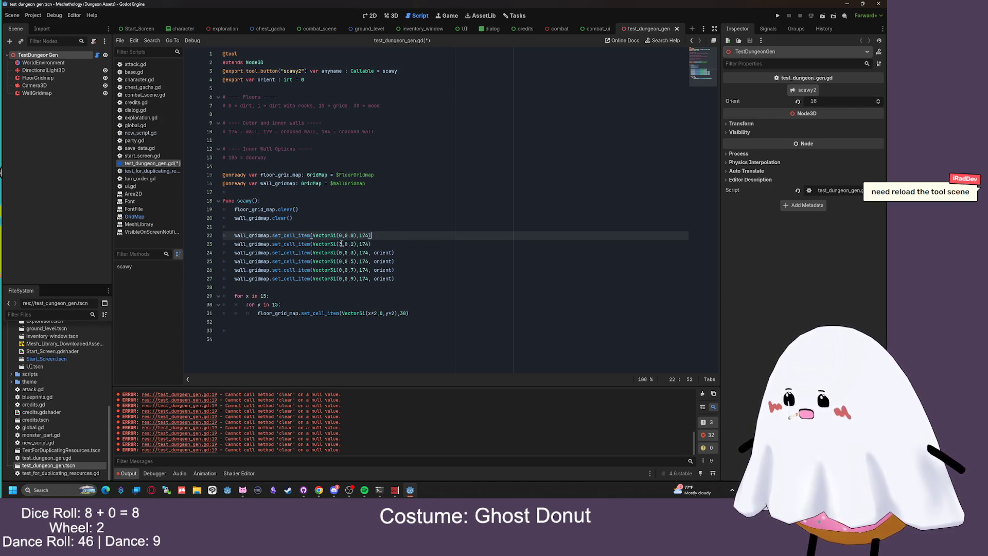
left_click(339, 244)
key("End")
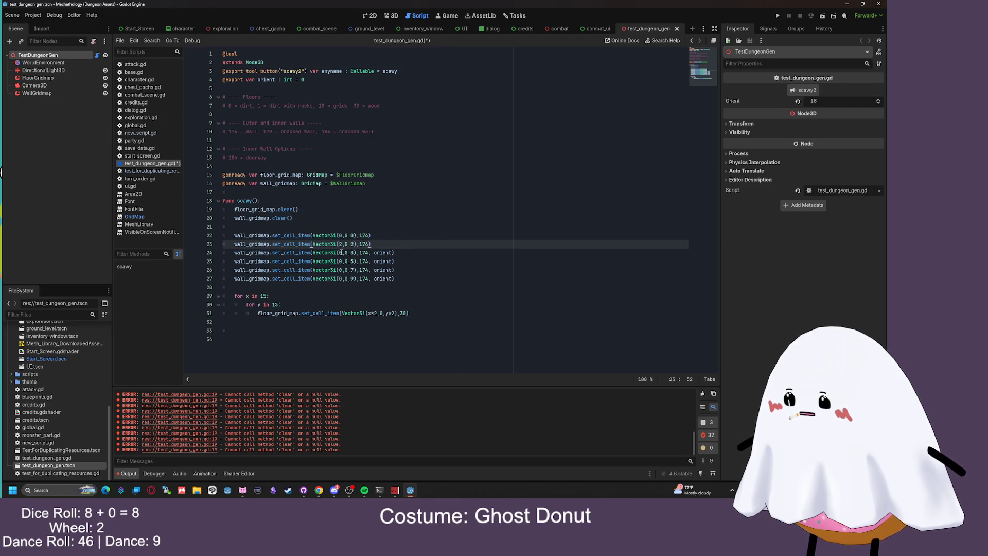
type("0")
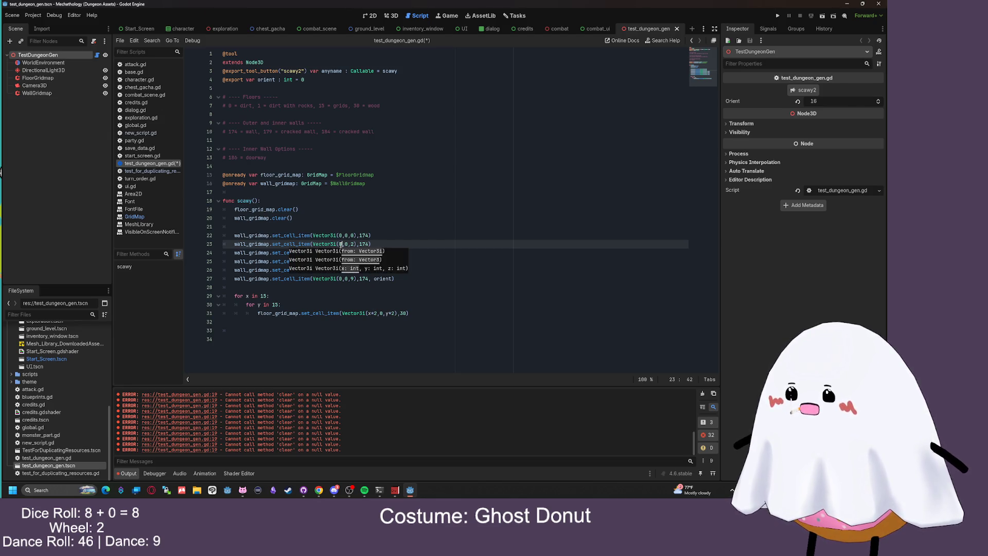
key("Up")
key("End")
left_click(339, 253)
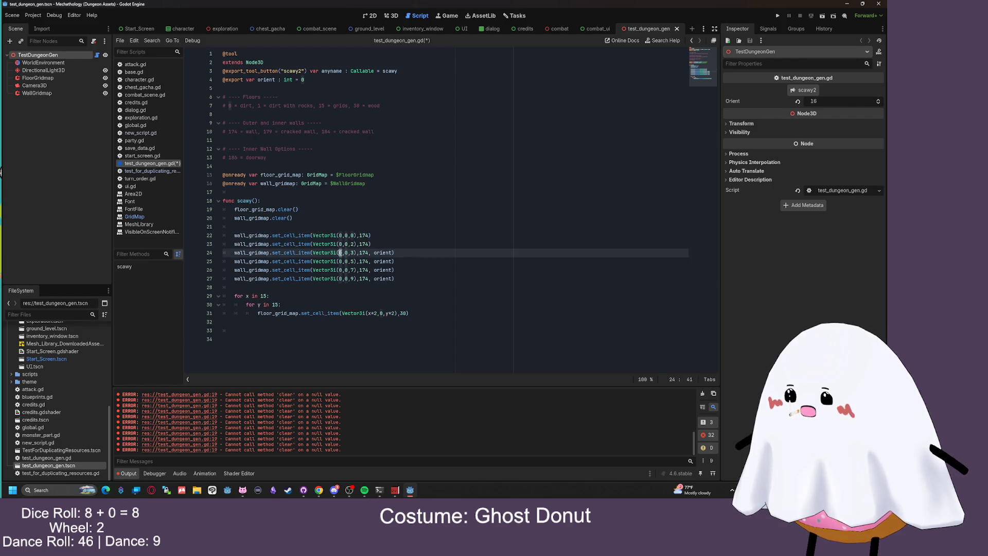
type("2")
key("ctrl+s")
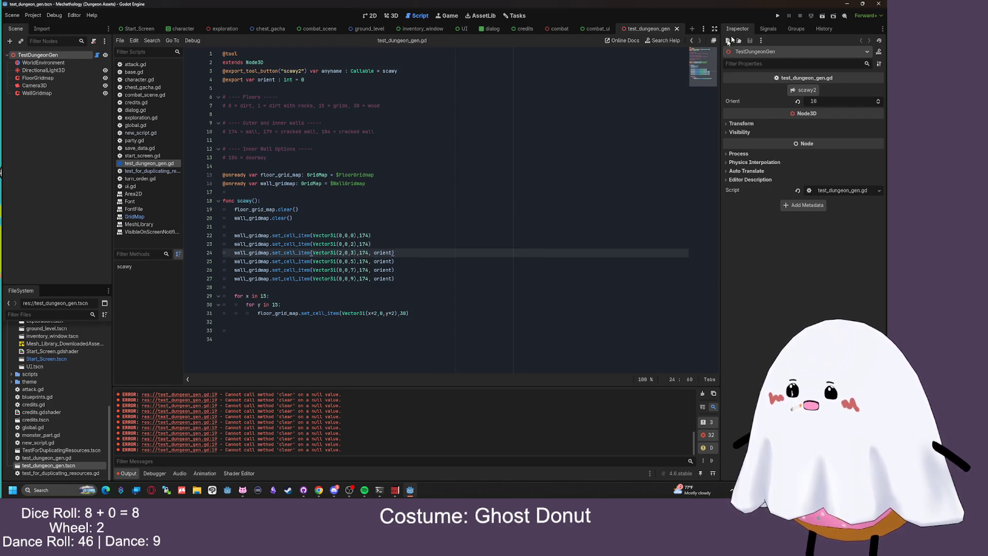
Regenerate the walls with scawy2 and orbit the 3D view to inspect them
left_click(392, 16)
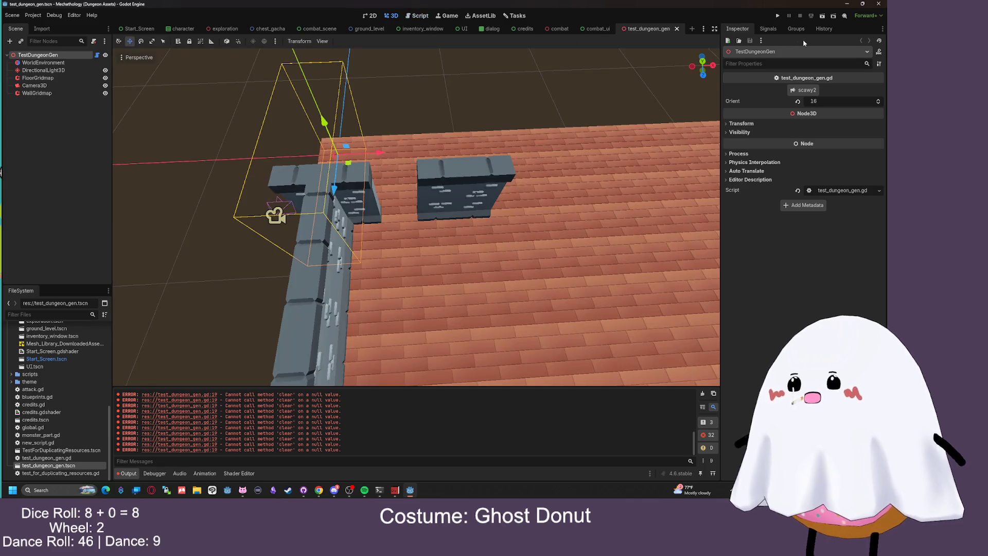
left_click(803, 89)
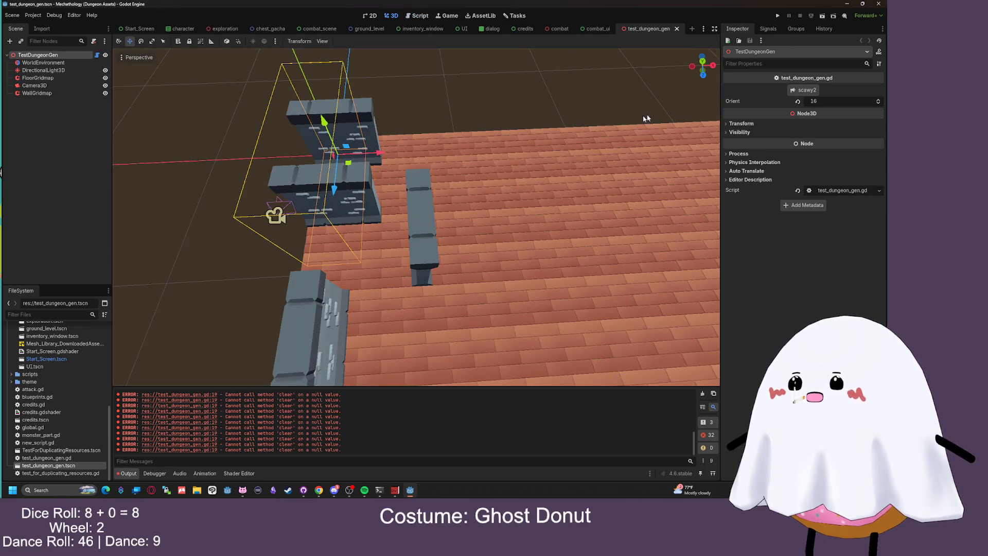
scroll(561, 114, "down", 4)
scroll(537, 108, "down", 2)
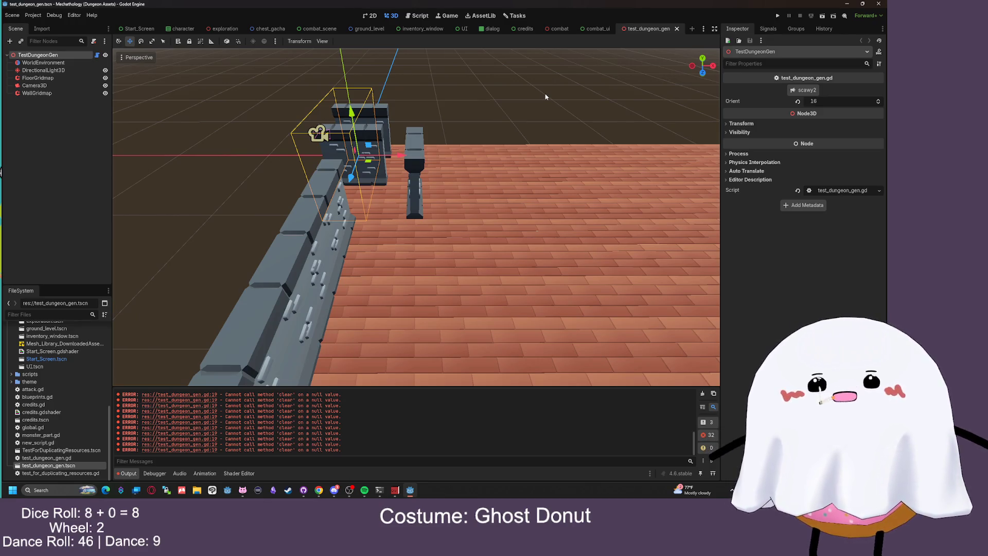
mouse_move(549, 124)
left_mouse_down()
mouse_move(490, 258)
mouse_move(494, 214)
left_mouse_up()
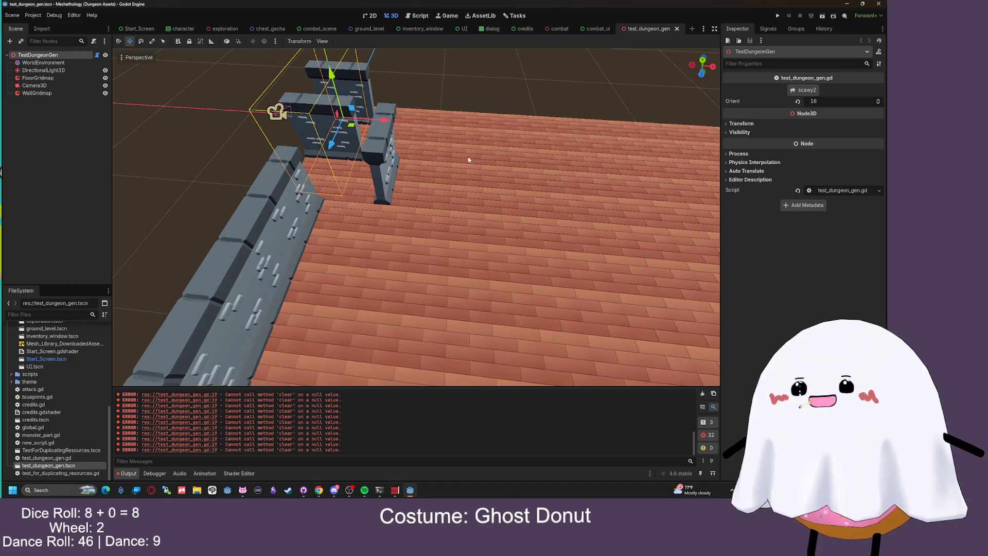
scroll(464, 149, "up", 3)
left_click_drag(481, 117, 461, 93)
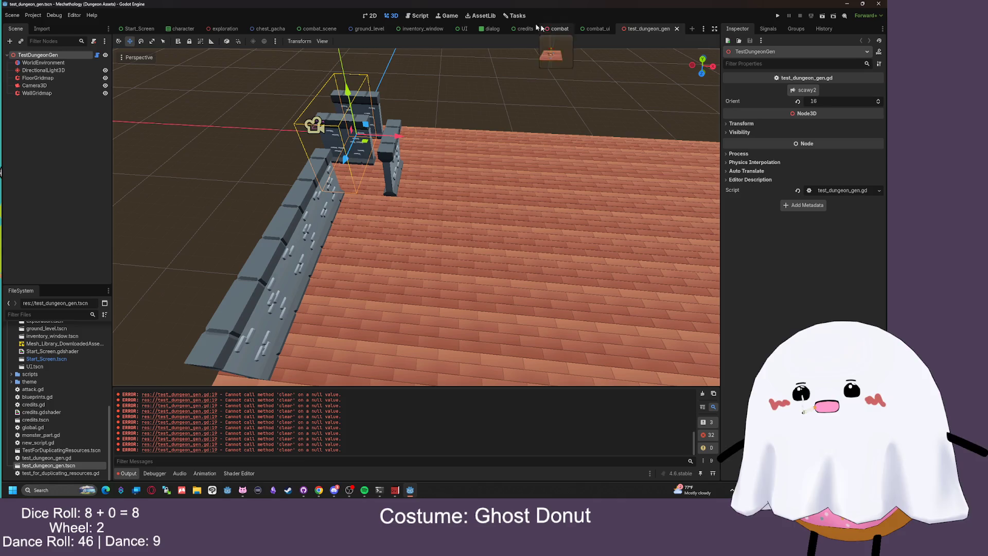
left_click(420, 16)
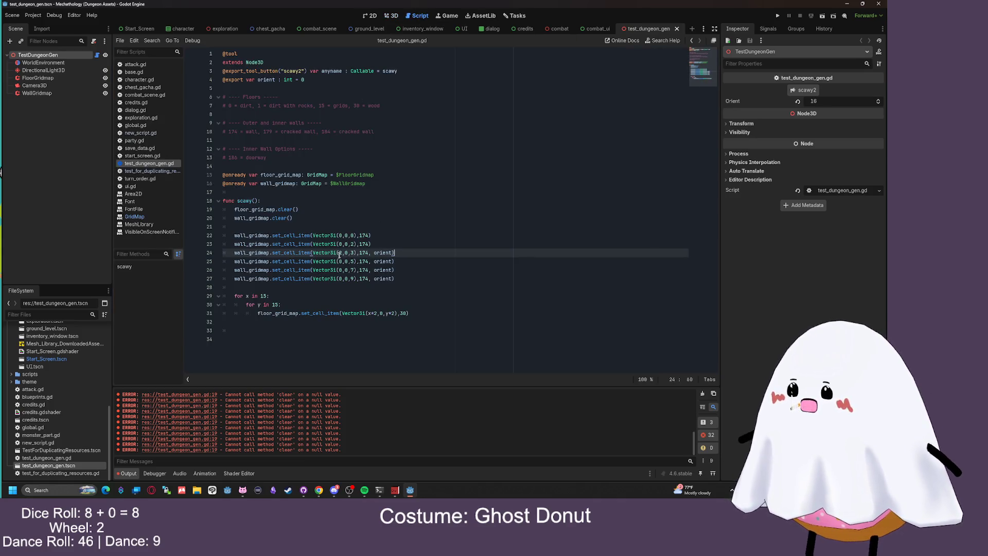
Edit the wall Vector3i coordinates toward (-1,0,0) and (0,0,3) and save the script
key("Left")
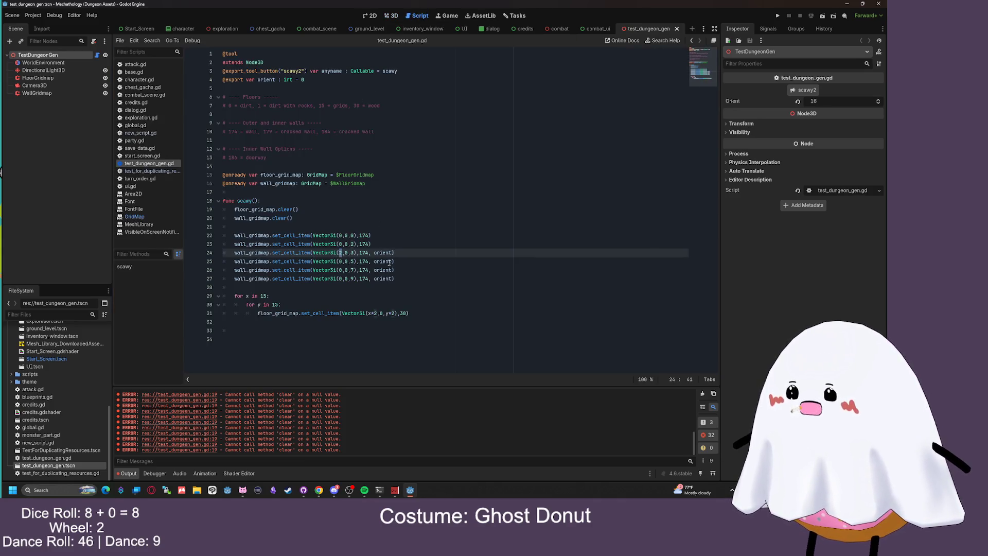
key("Delete")
type("0")
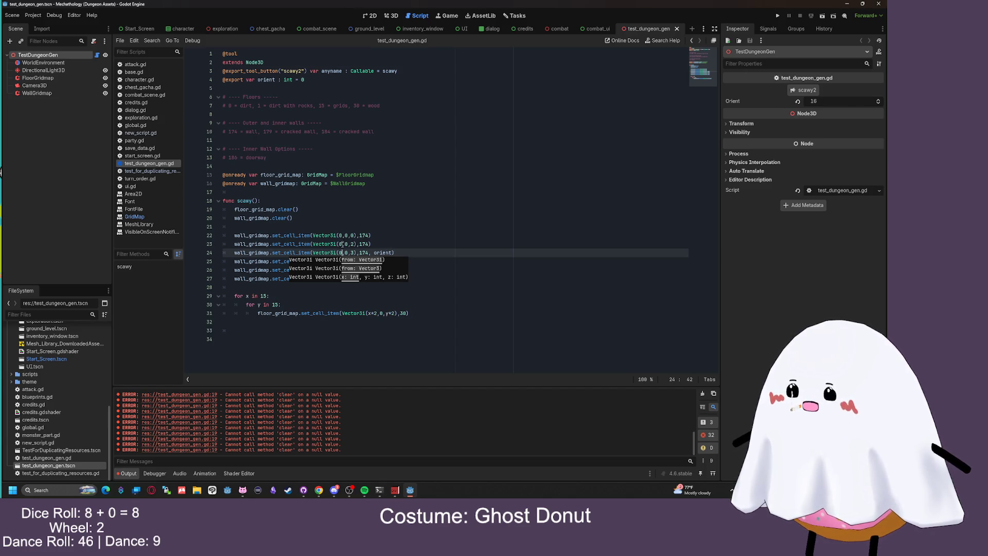
key("Up")
key("shift+Left")
left_click(354, 243)
type("0")
key("ctrl+s")
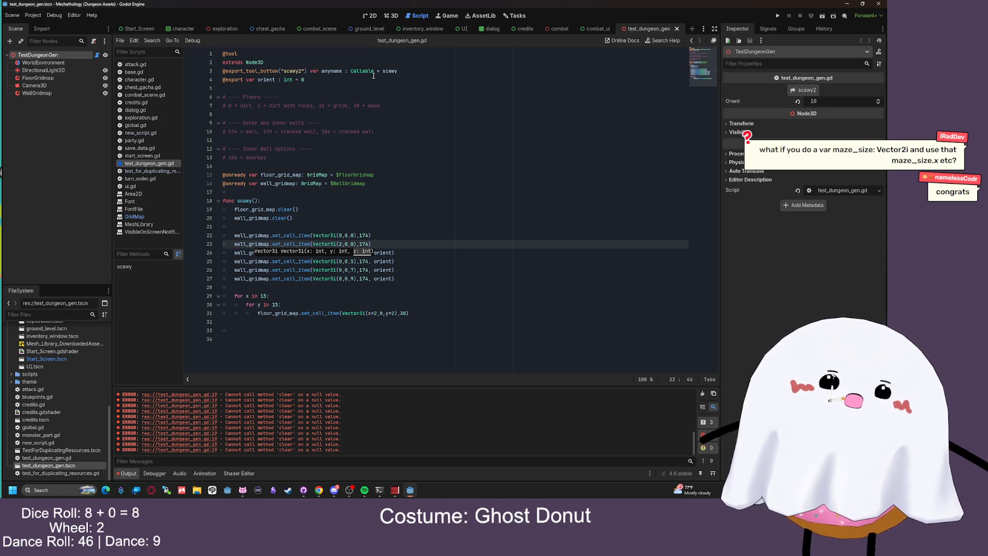
Regenerate the dungeon walls with scawy2 and orbit to view them from behind
left_click(392, 16)
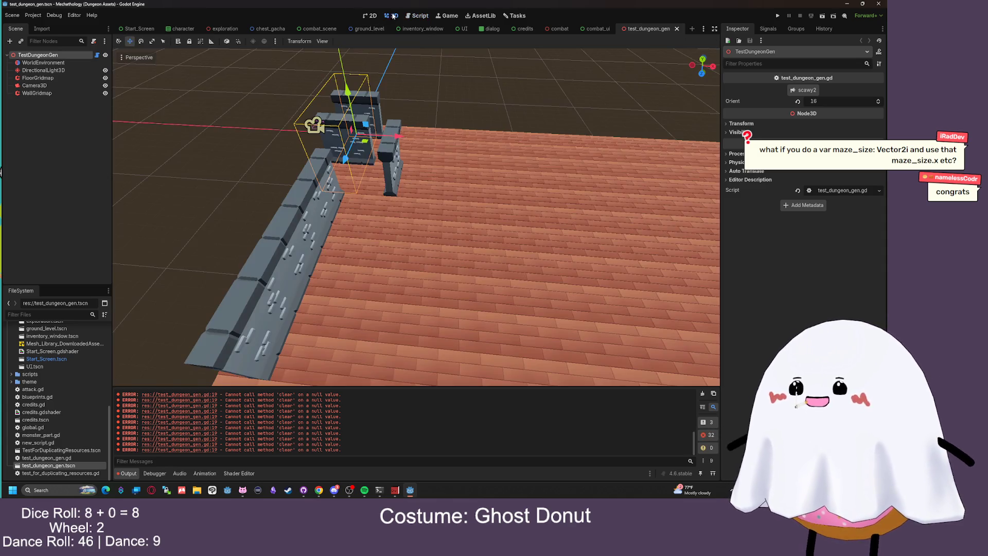
left_click(797, 95)
mouse_move(468, 102)
left_mouse_down()
mouse_move(642, 79)
mouse_move(622, 96)
left_mouse_up()
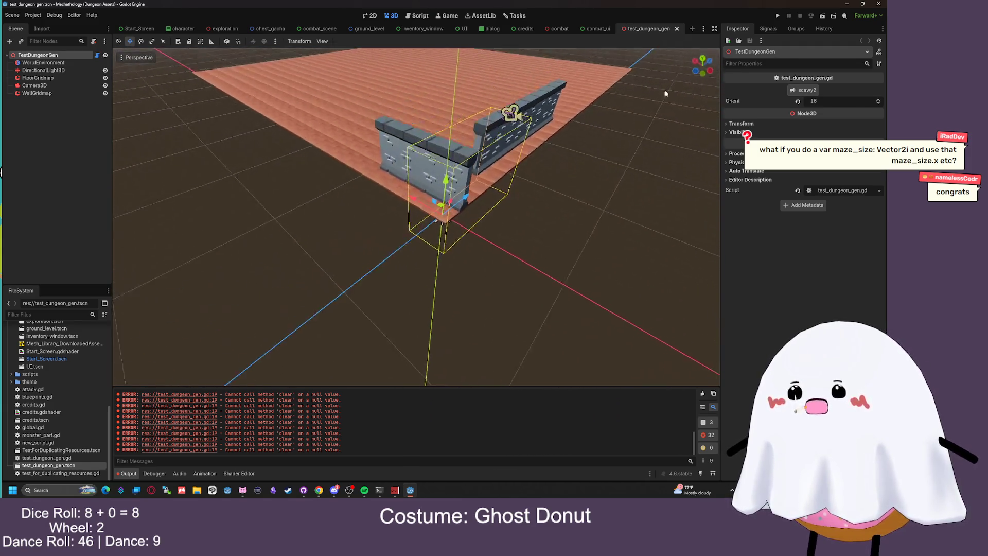
scroll(604, 111, "up", 3)
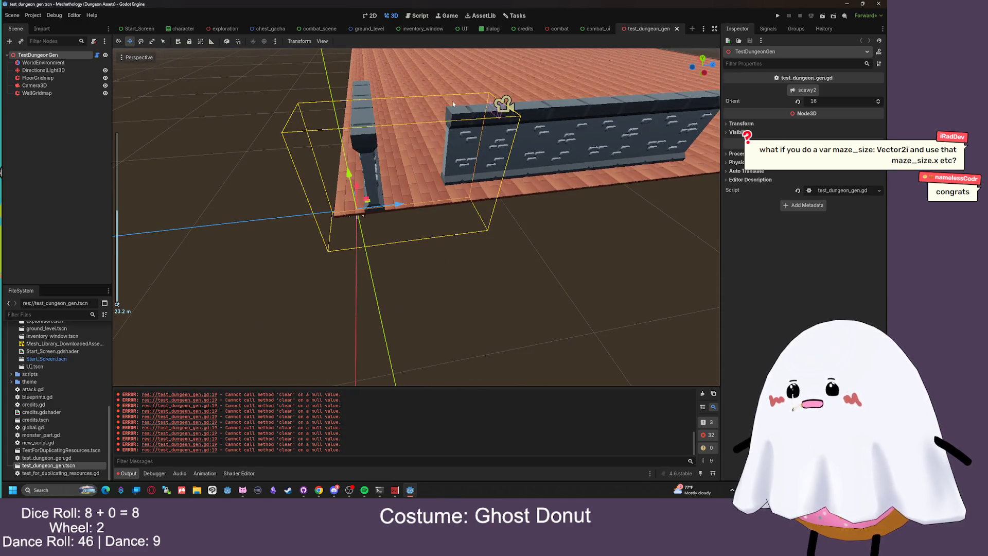
left_click(418, 15)
Adjust line 23's wall coordinates, save, and orbit the 3D view around the walls
left_click(341, 235)
key("Down")
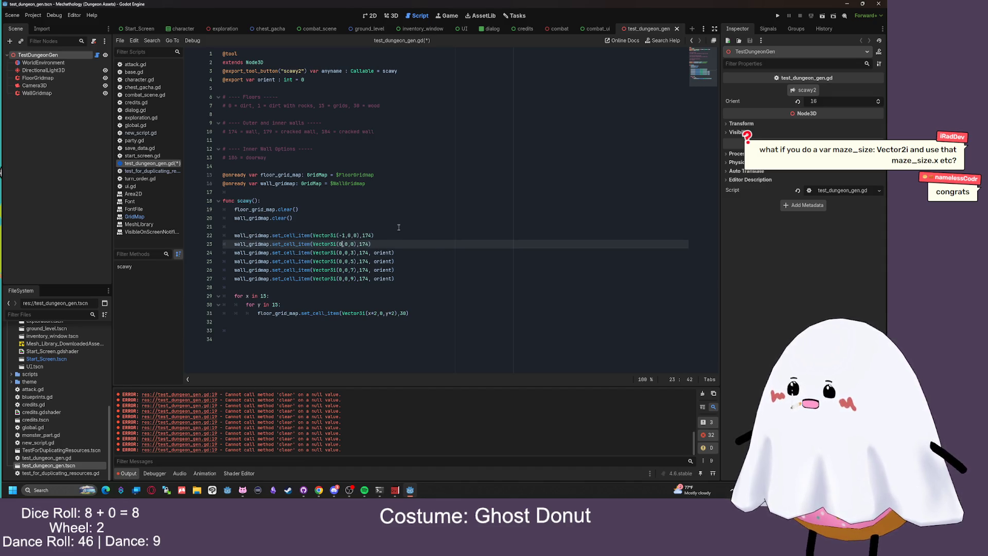
key("ctrl+s")
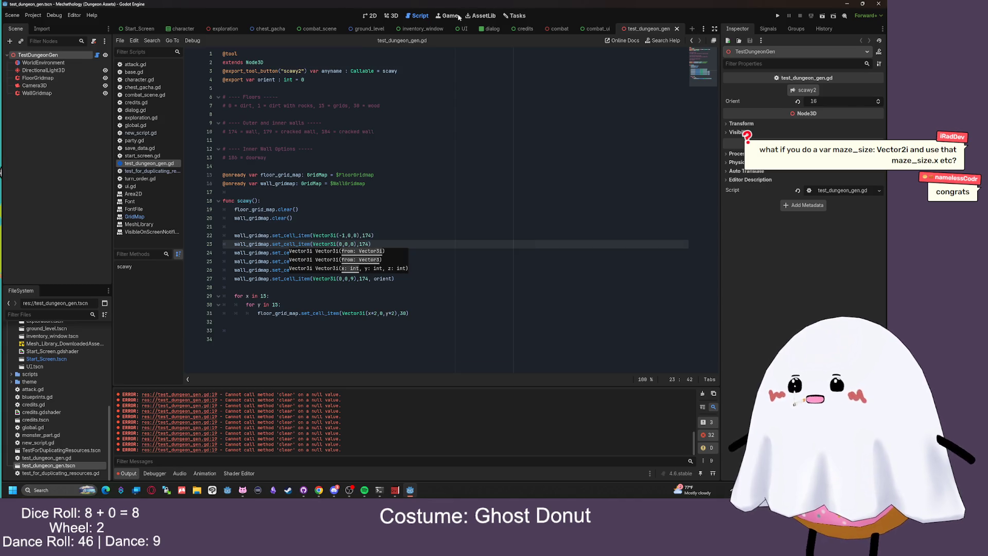
left_click(450, 16)
key("ctrl+F3")
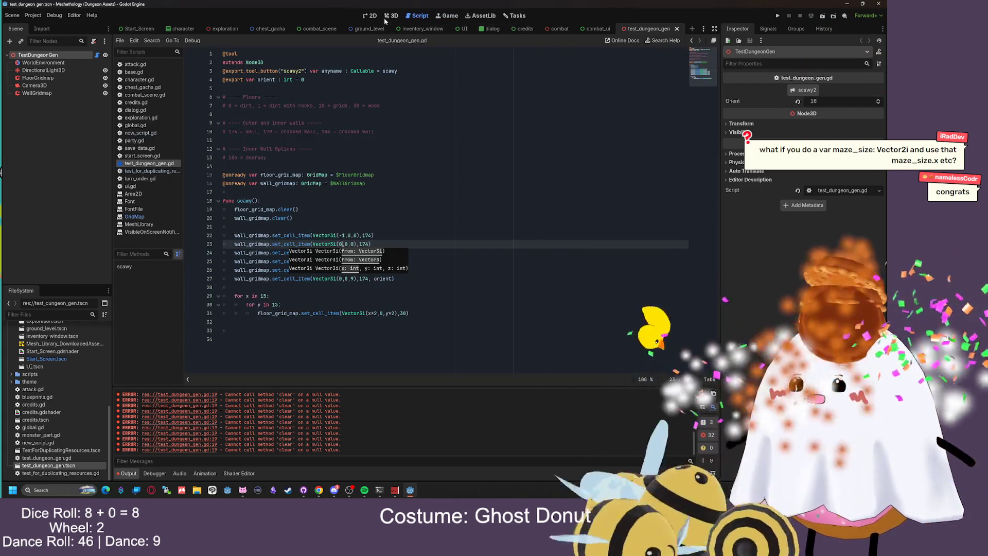
key("ctrl+F2")
mouse_move(463, 154)
left_mouse_down()
mouse_move(514, 112)
mouse_move(380, 50)
left_mouse_up()
Disable the (0,0,0) wall line 23 and regenerate the walls without it
left_click(417, 16)
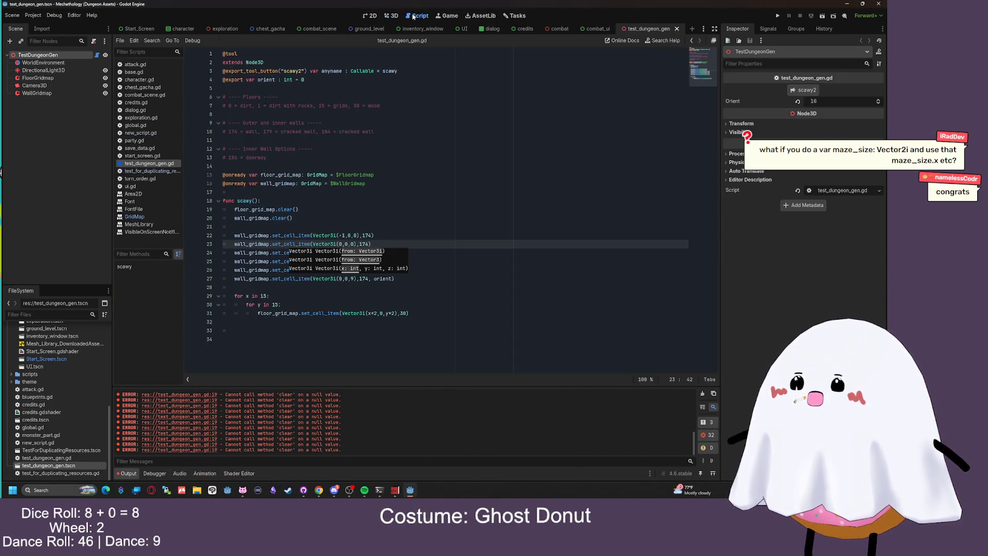
left_click(236, 244)
type("#")
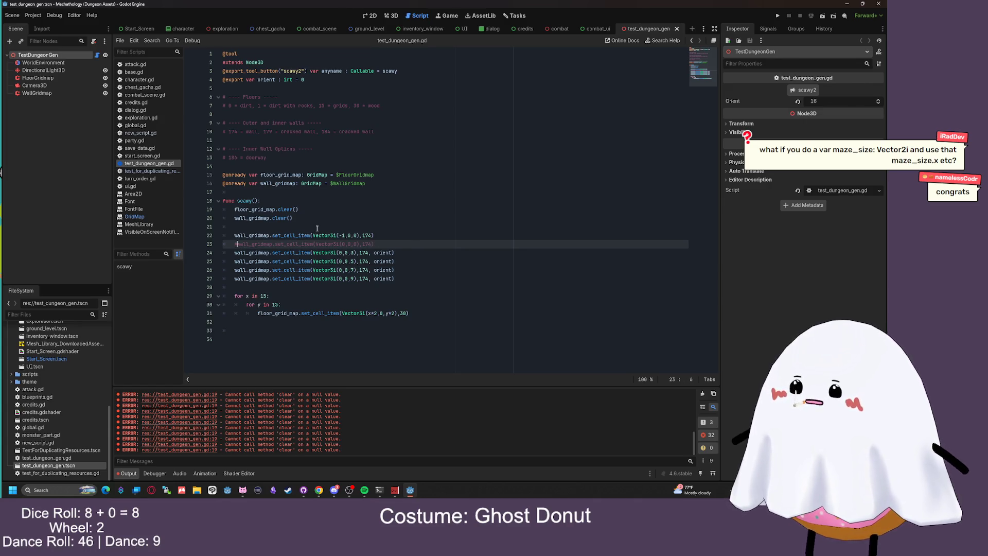
left_click(392, 16)
left_click(806, 90)
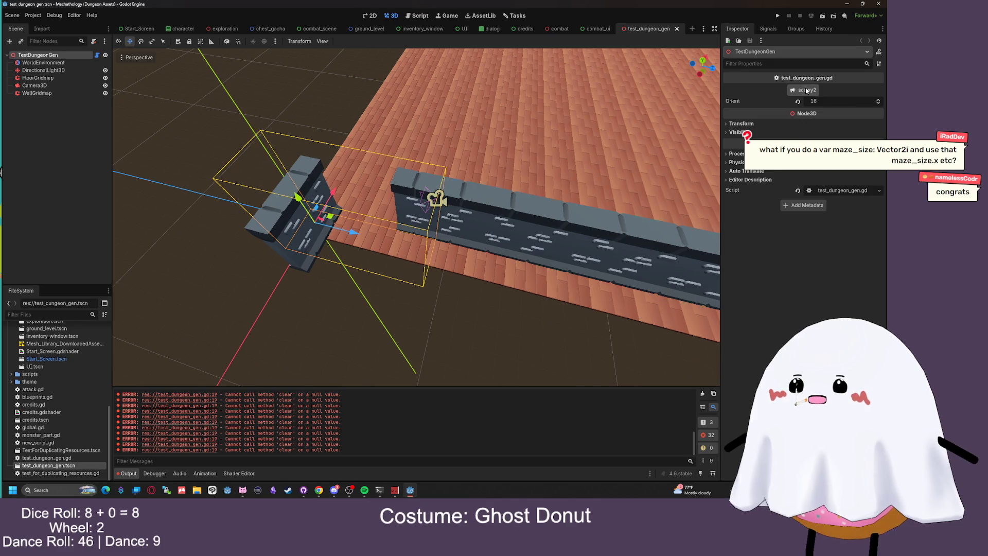
Uncomment wall line 23, change line 22 to Vector3i(0,0,-1), and save
left_click(408, 16)
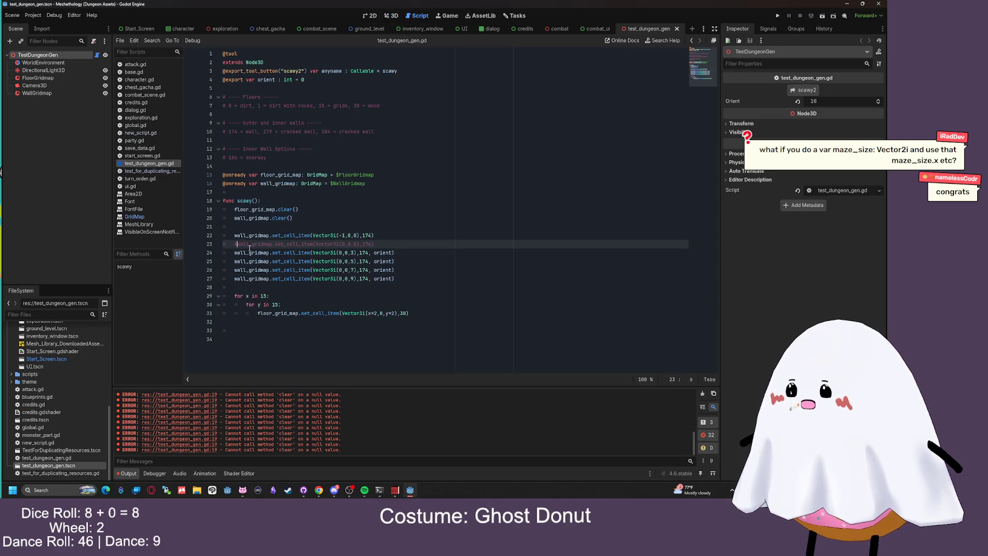
key("ctrl+k")
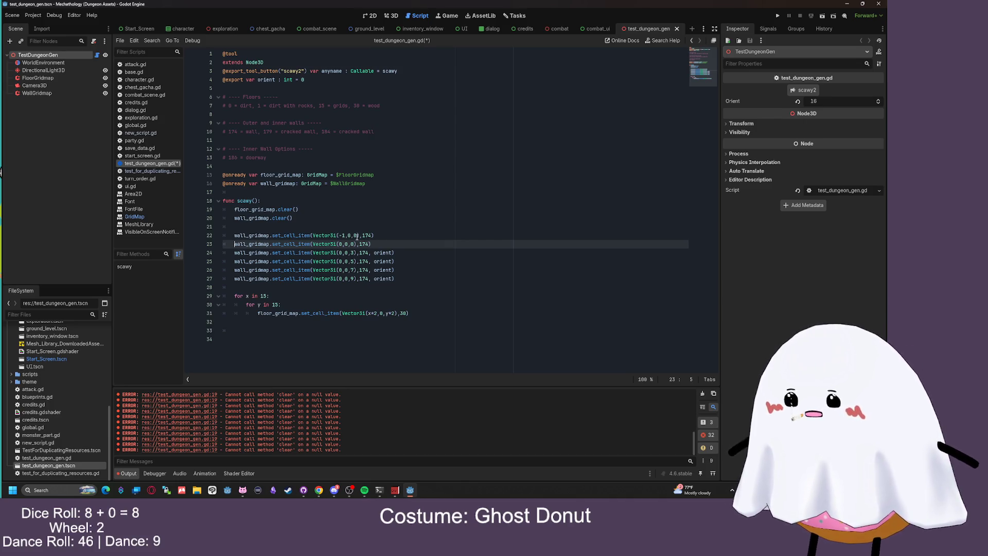
left_click(344, 235)
left_click(383, 224)
left_click(355, 236)
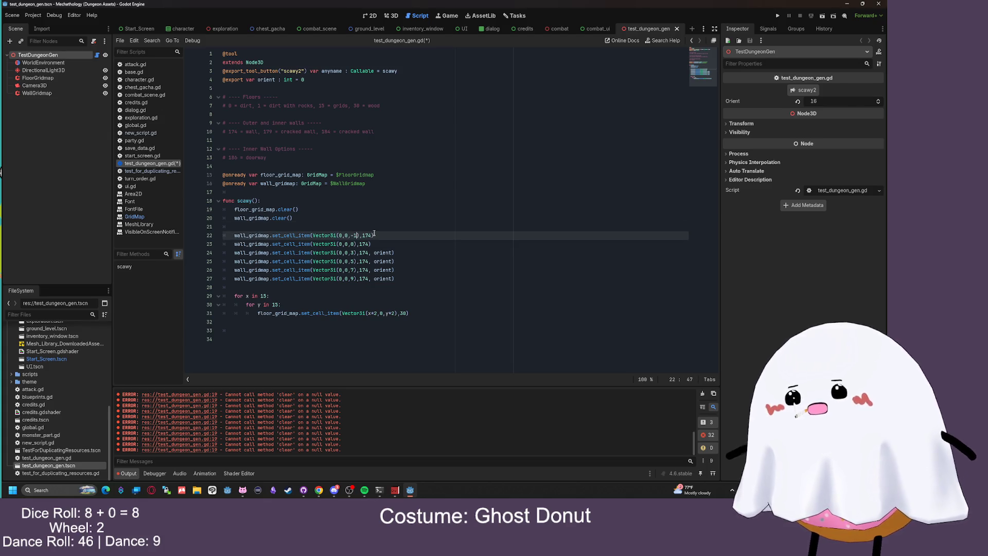
key("ctrl+s")
Orbit the 3D viewport along the regenerated walls to check the new placement
left_click(389, 15)
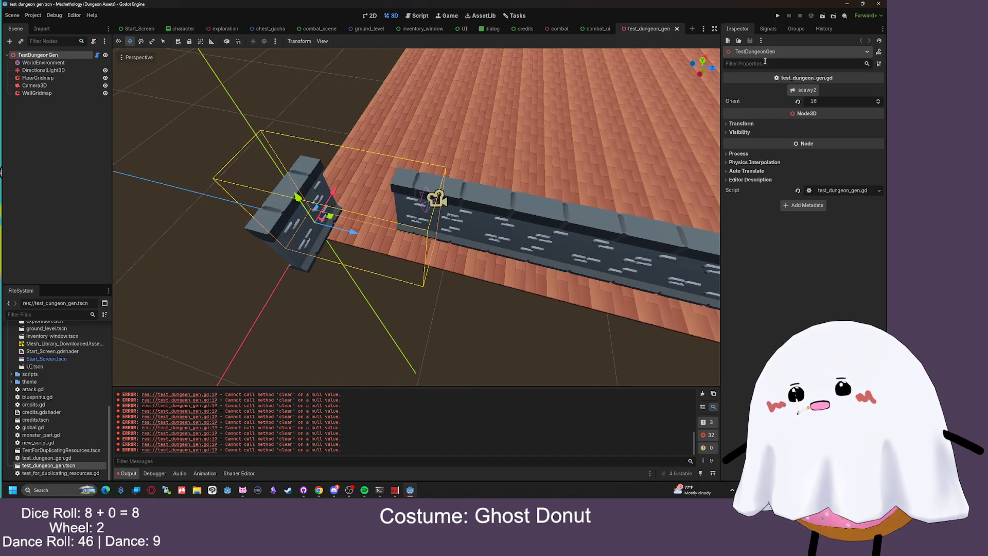
mouse_move(320, 103)
left_mouse_down()
mouse_move(288, 89)
mouse_move(472, 47)
mouse_move(520, 84)
mouse_move(643, 110)
mouse_move(375, 109)
mouse_move(421, 78)
mouse_move(474, 72)
left_mouse_up()
scroll(406, 88, "down", 3)
left_click_drag(445, 120, 515, 51)
left_click(420, 16)
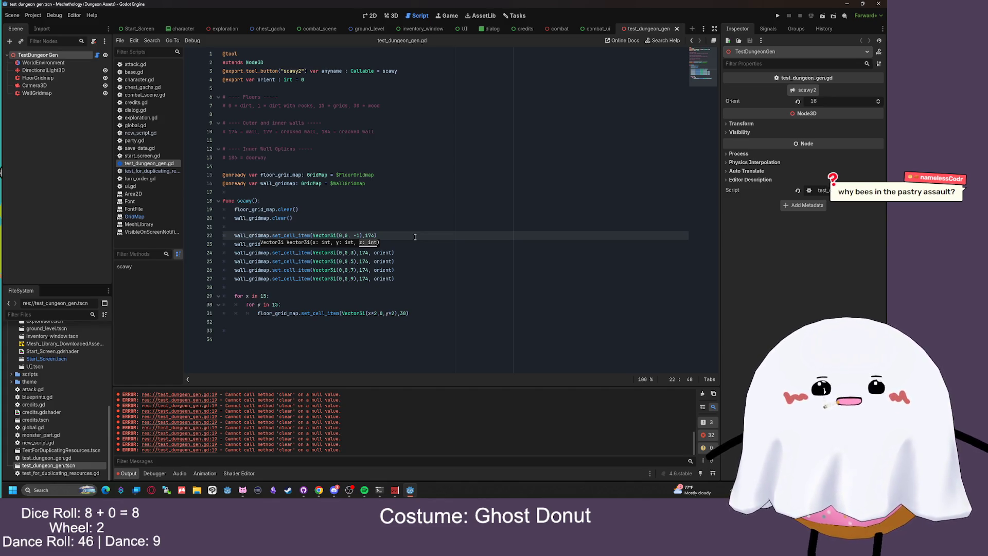
Change line 23's z value to -3, end line 24 with -1, and save the script
left_click(388, 235)
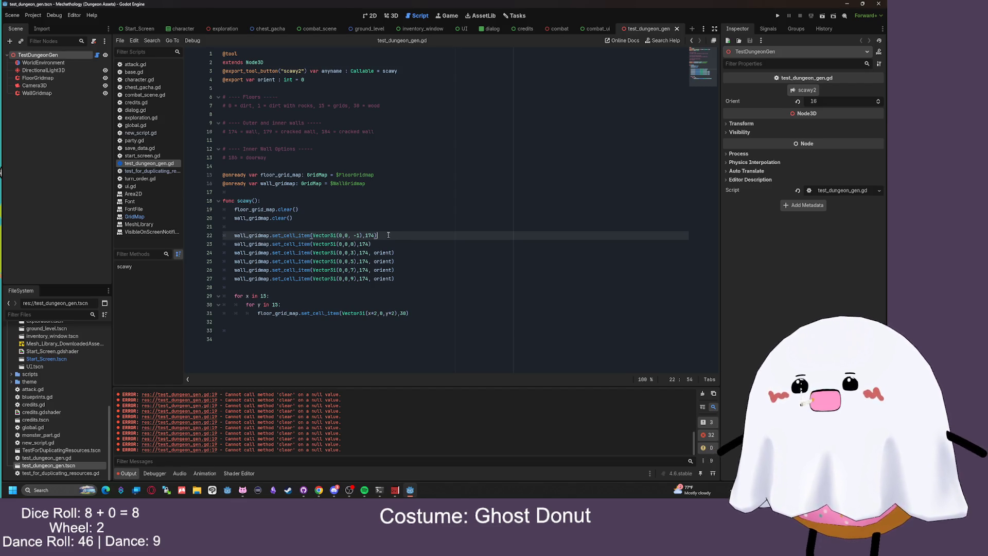
left_click(354, 244)
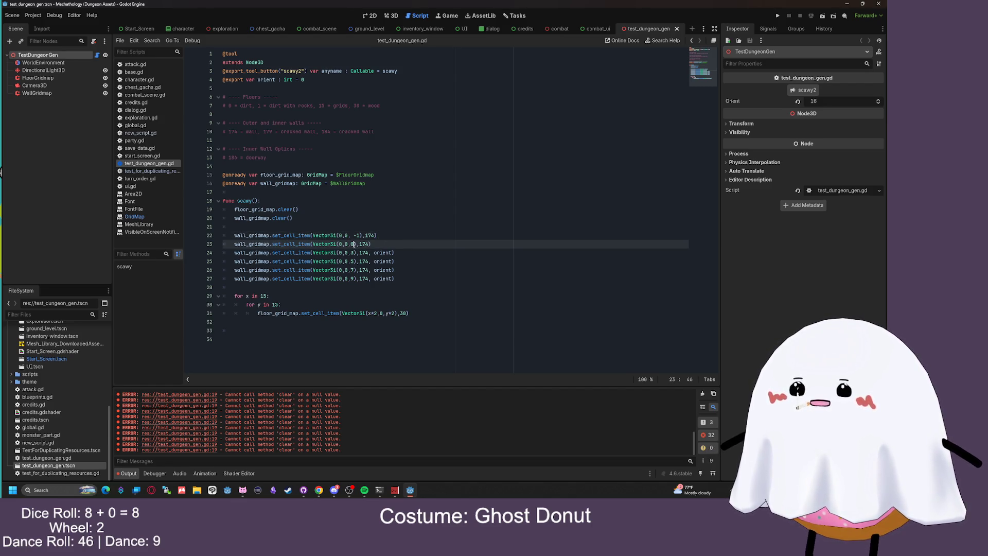
key("BackSpace")
type("-2")
key("BackSpace")
type("3")
left_click(456, 256)
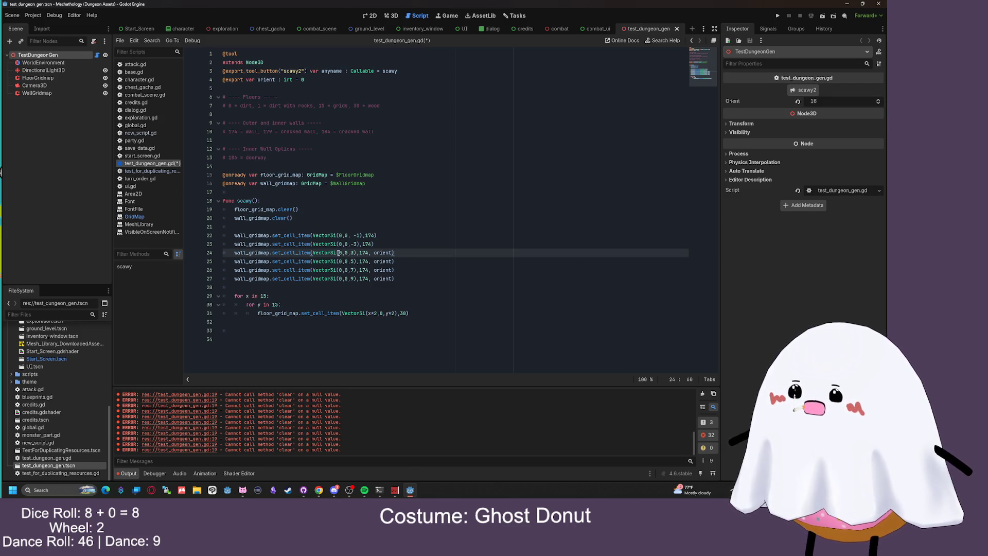
type("-1")
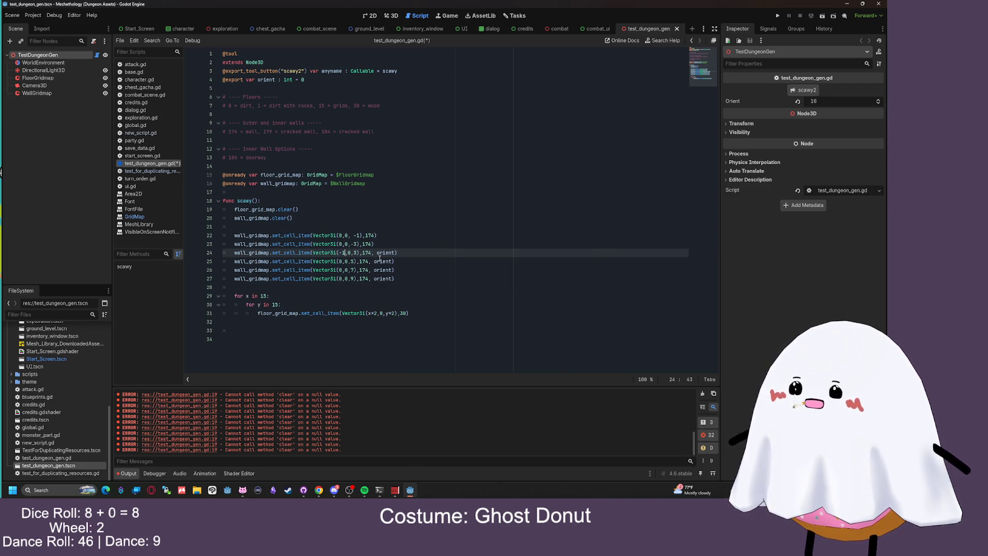
left_click(476, 234)
key("ctrl+s")
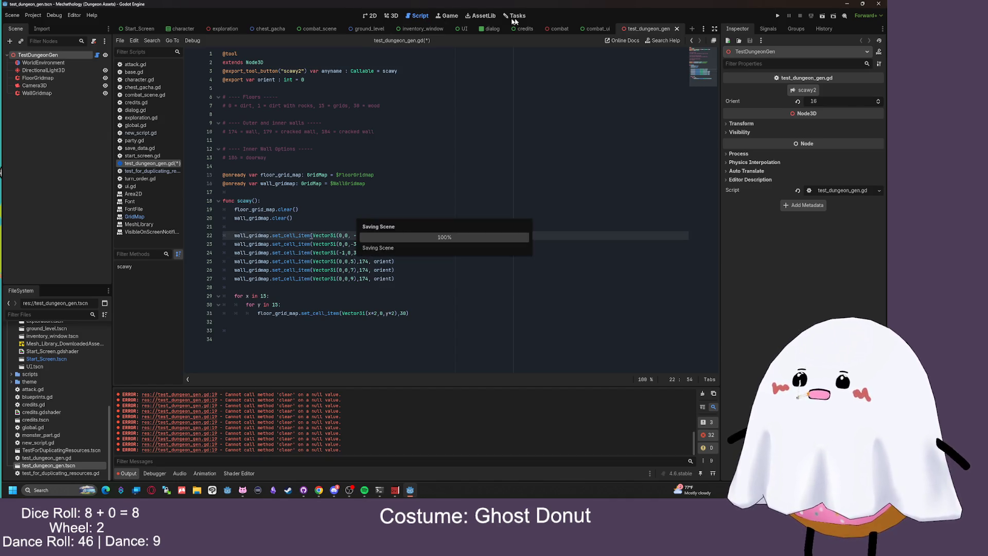
Regenerate the dungeon walls and view them from a higher angle in 3D
left_click(390, 16)
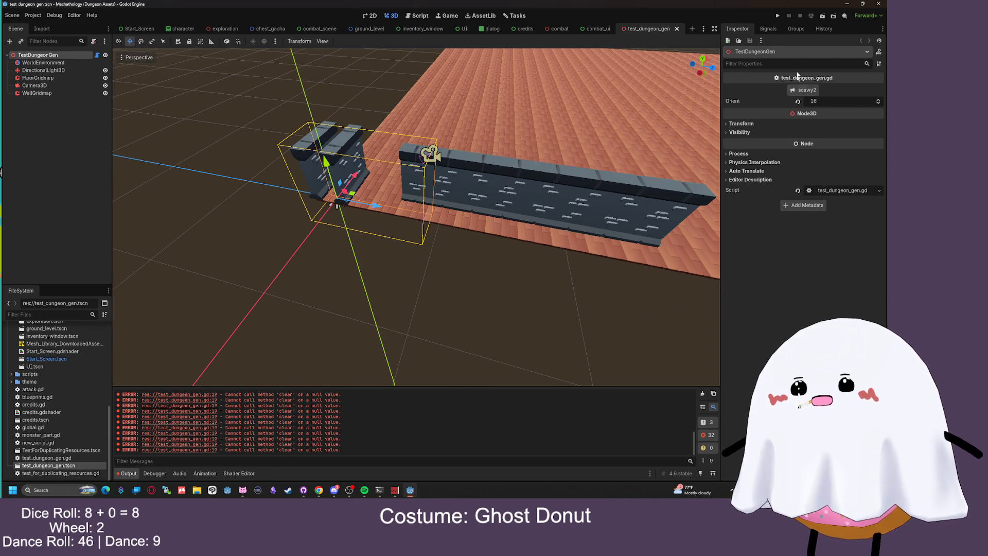
left_click(799, 93)
mouse_move(663, 103)
left_mouse_down()
mouse_move(579, 132)
mouse_move(359, 167)
left_mouse_up()
Move the second wall on line 23 to (2,0,-1) and save the script
left_click(418, 16)
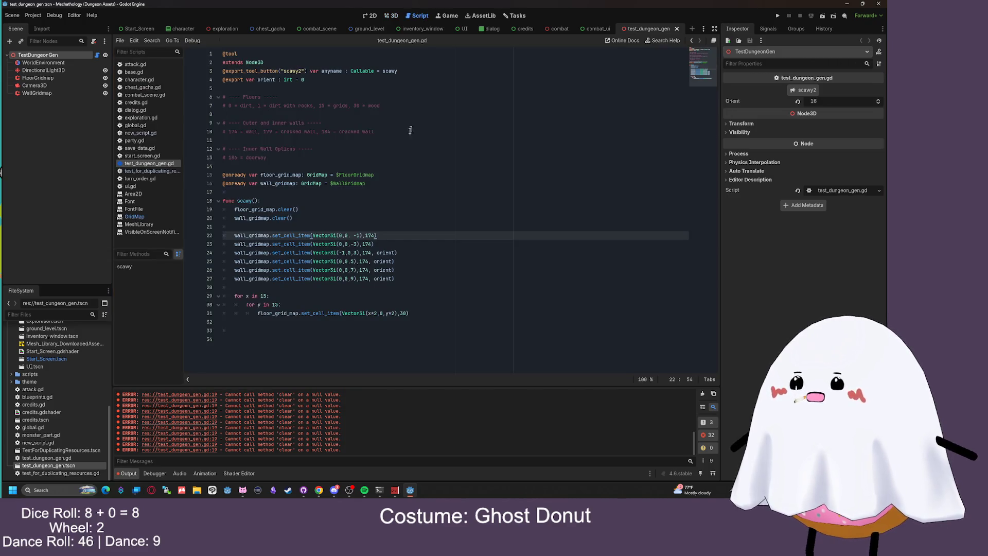
left_click(356, 246)
key("BackSpace")
type("1")
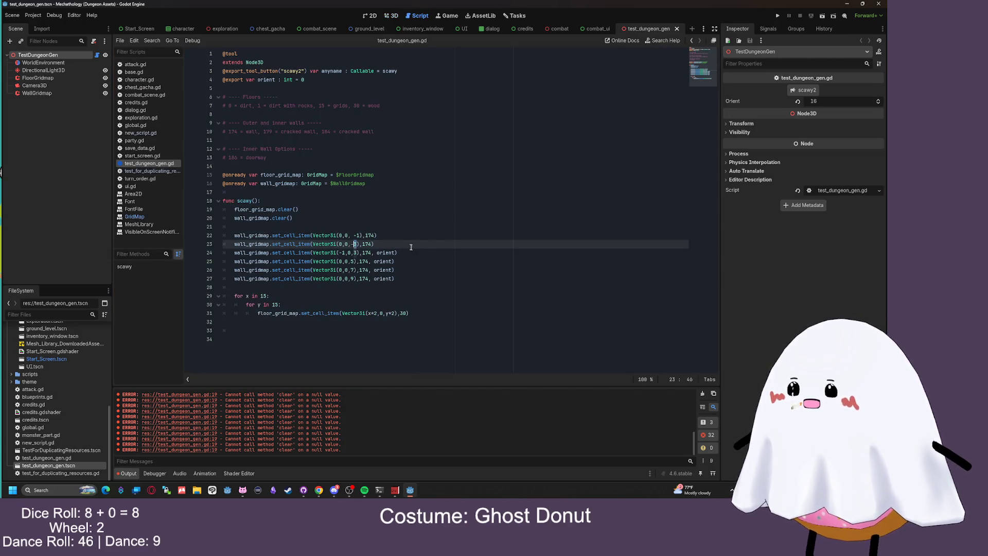
double_click(340, 244)
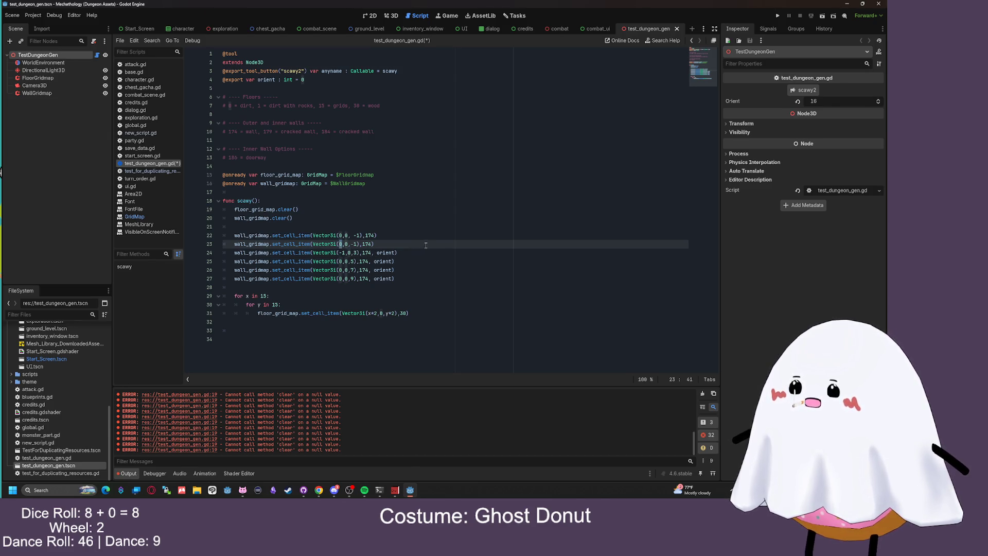
type("2")
key("ctrl+s")
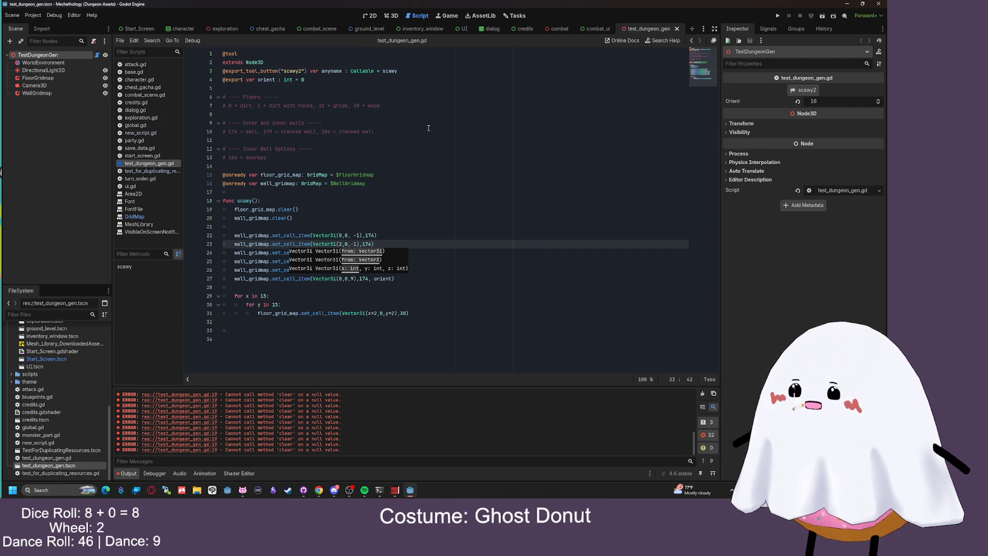
left_click(434, 175)
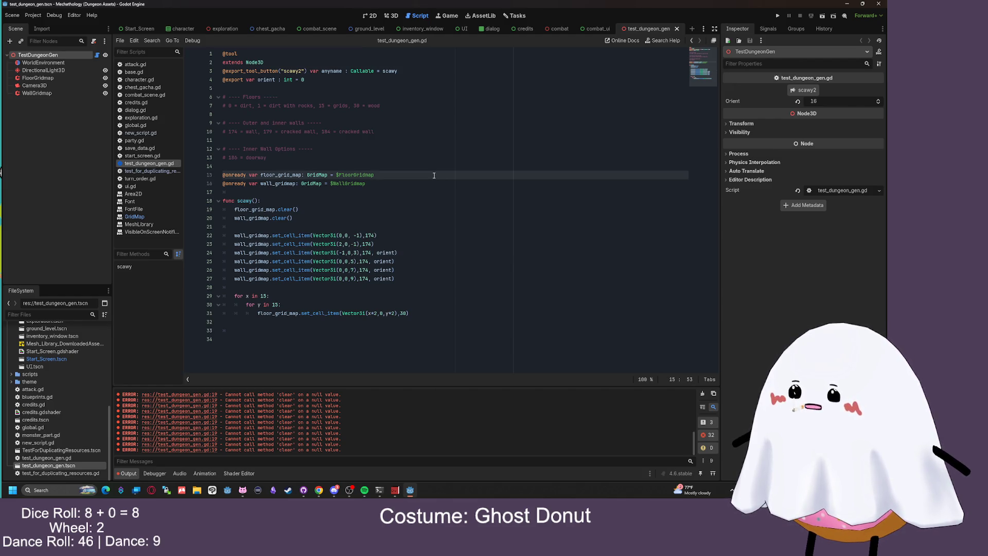
Inspect the walls from several sides and a low angle, then return to test_dungeon_gen.gd
left_click(396, 15)
left_click_drag(483, 88, 311, 221)
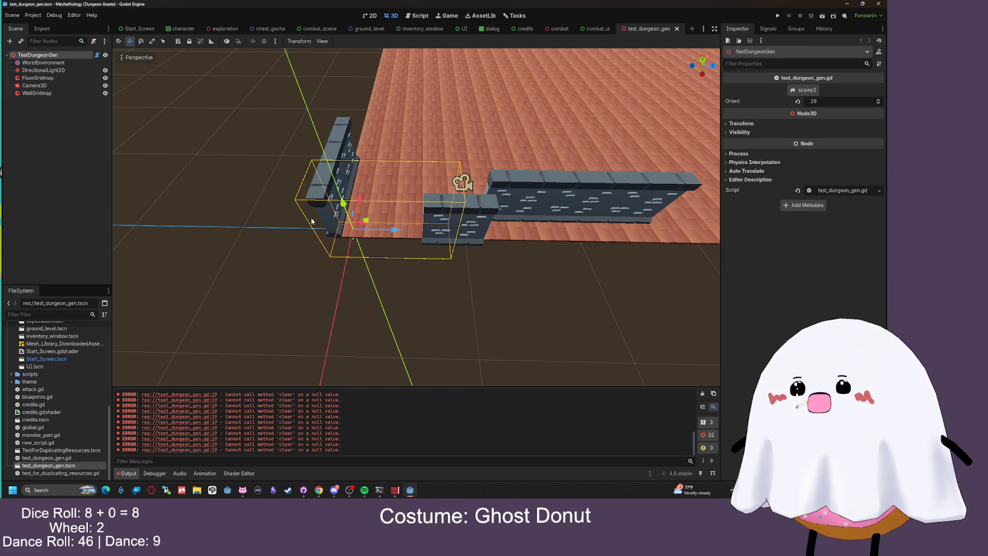
left_click(418, 15)
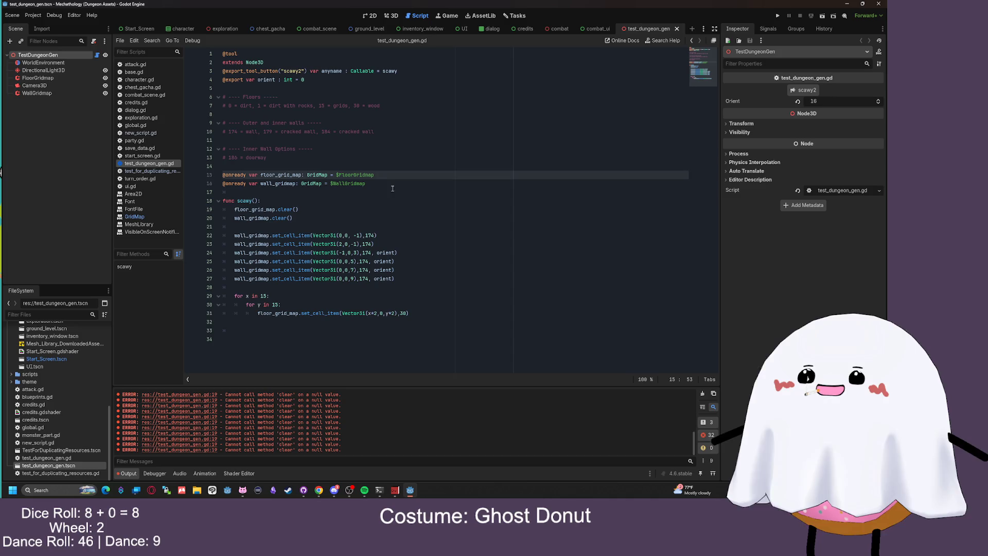
left_click(392, 15)
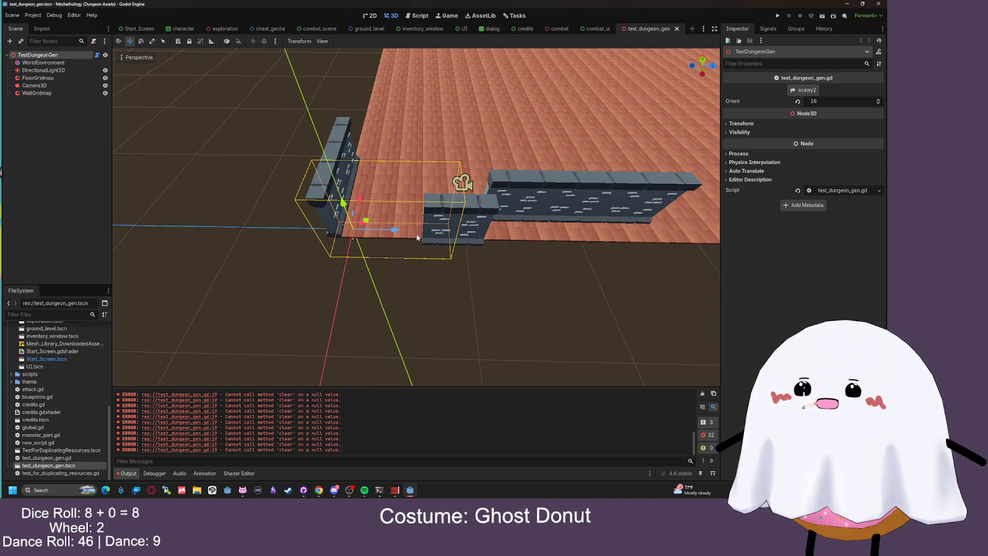
scroll(416, 237, "down", 5)
scroll(412, 233, "up", 3)
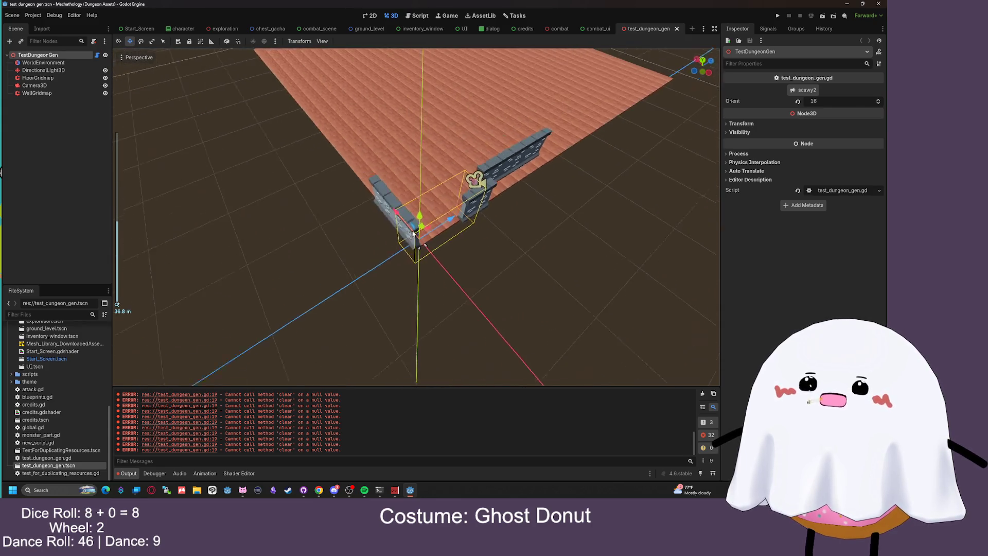
mouse_move(412, 233)
left_mouse_down()
mouse_move(585, 153)
mouse_move(529, 156)
mouse_move(308, 222)
mouse_move(386, 154)
mouse_move(339, 190)
mouse_move(338, 169)
mouse_move(337, 195)
mouse_move(275, 224)
mouse_move(329, 200)
left_mouse_up()
scroll(272, 237, "up", 5)
scroll(343, 195, "down", 3)
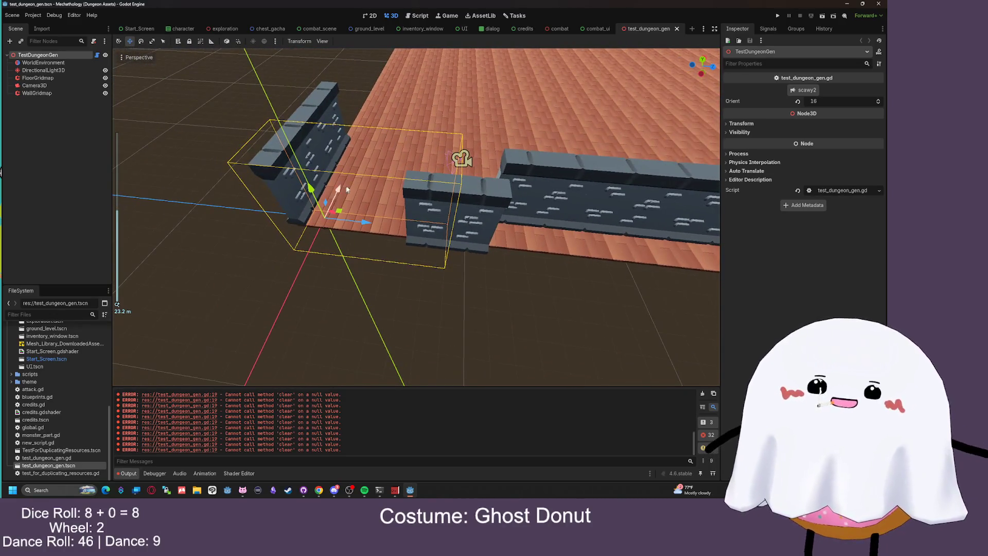
key("ctrl+F3")
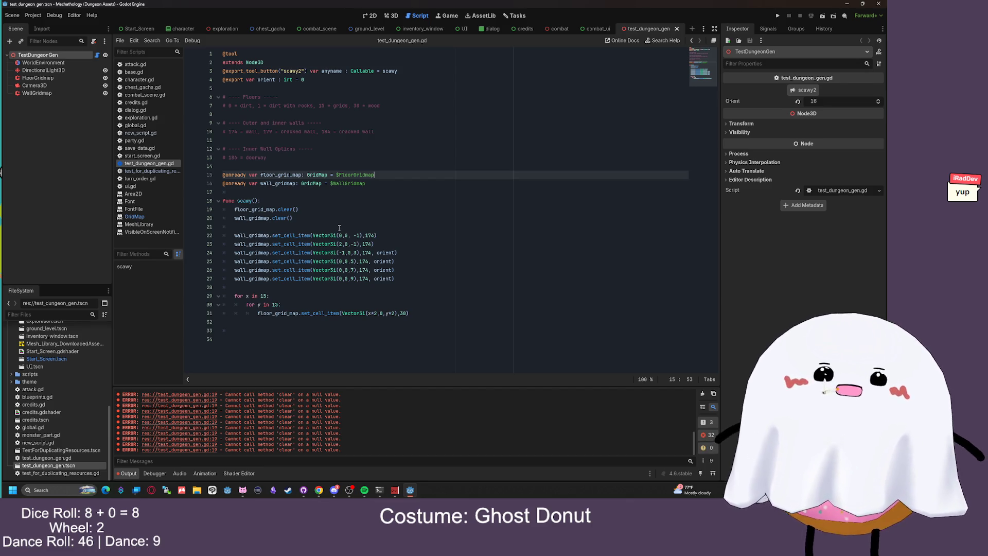
Edit line 24's z coordinate and regenerate the walls twice with scawy2 to check the layout
left_click(355, 253)
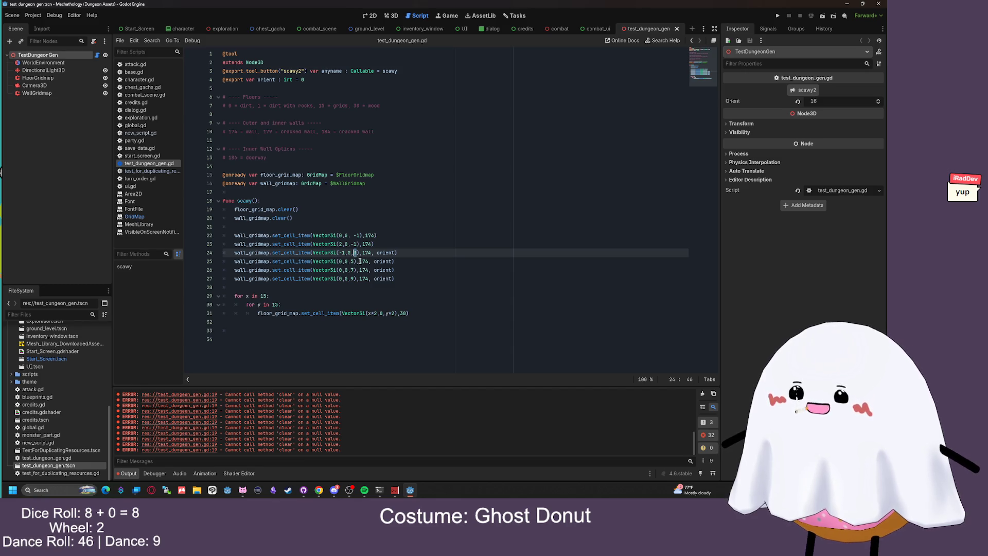
type("1")
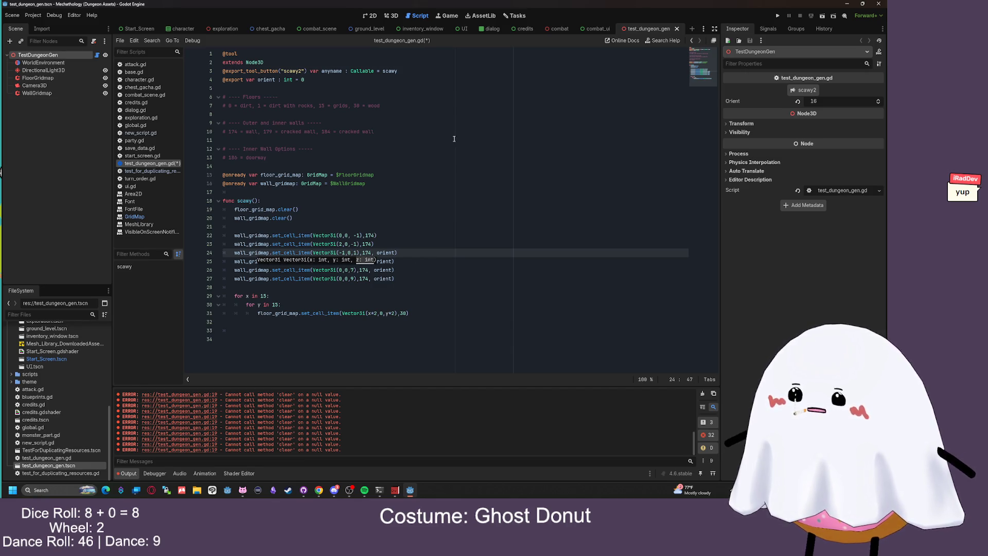
left_click(394, 16)
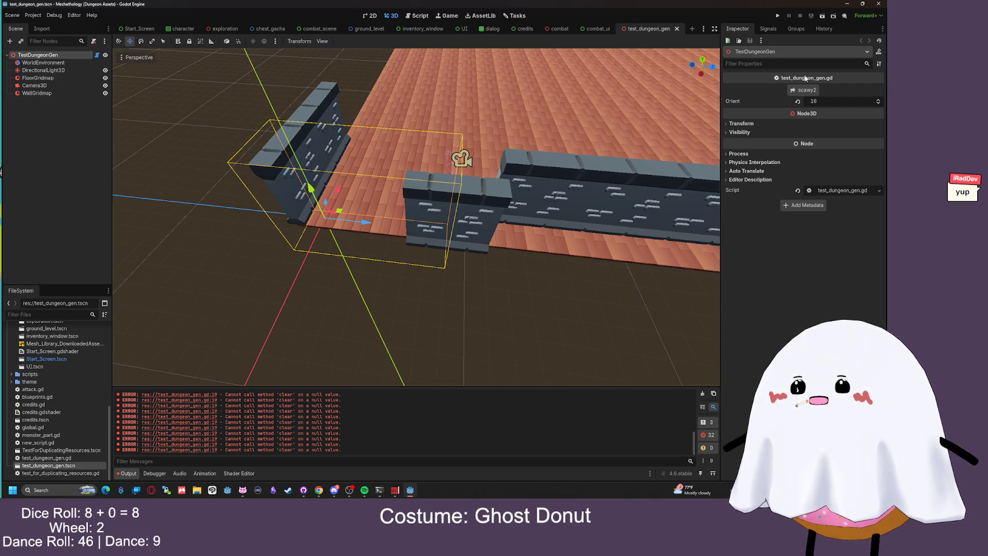
left_click(806, 91)
left_click_drag(384, 124, 406, 103)
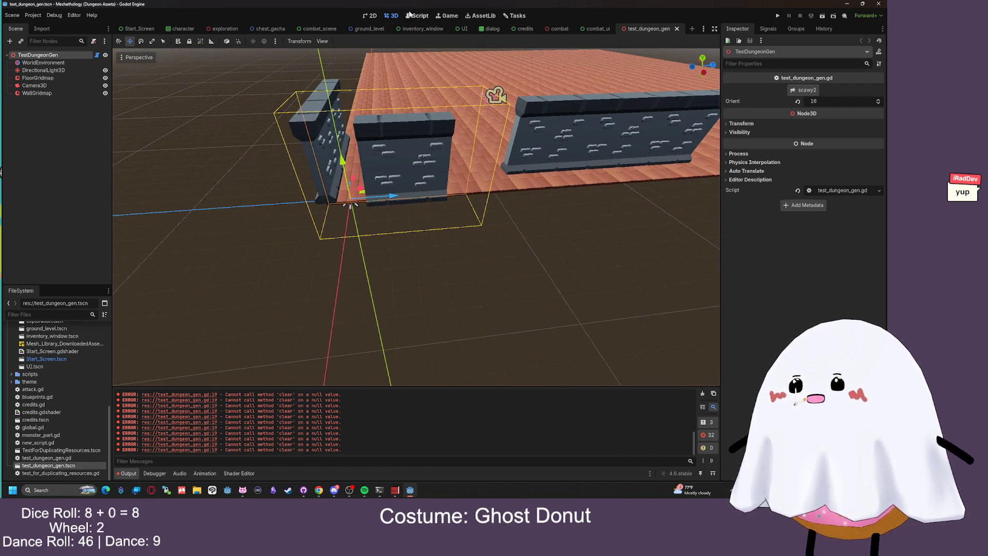
left_click(416, 16)
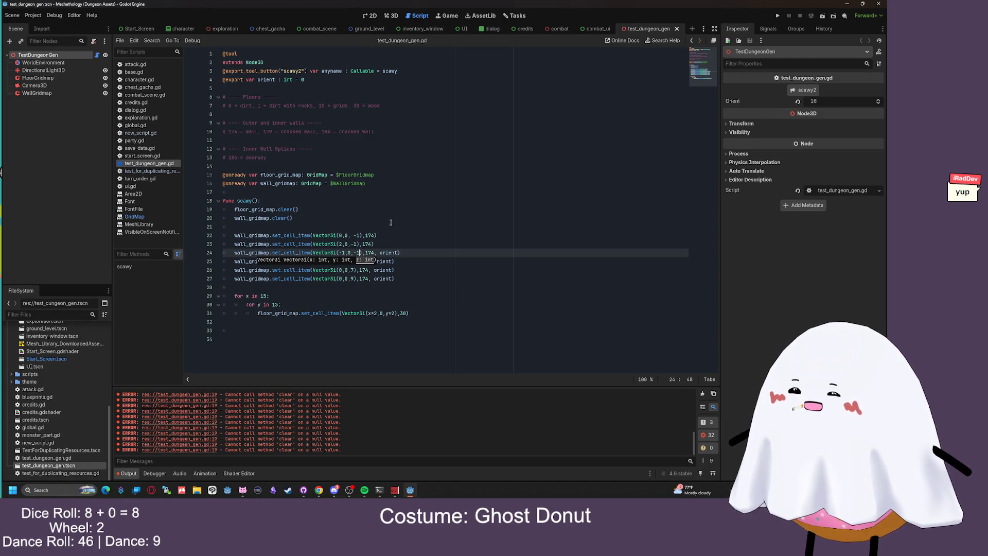
left_click(392, 15)
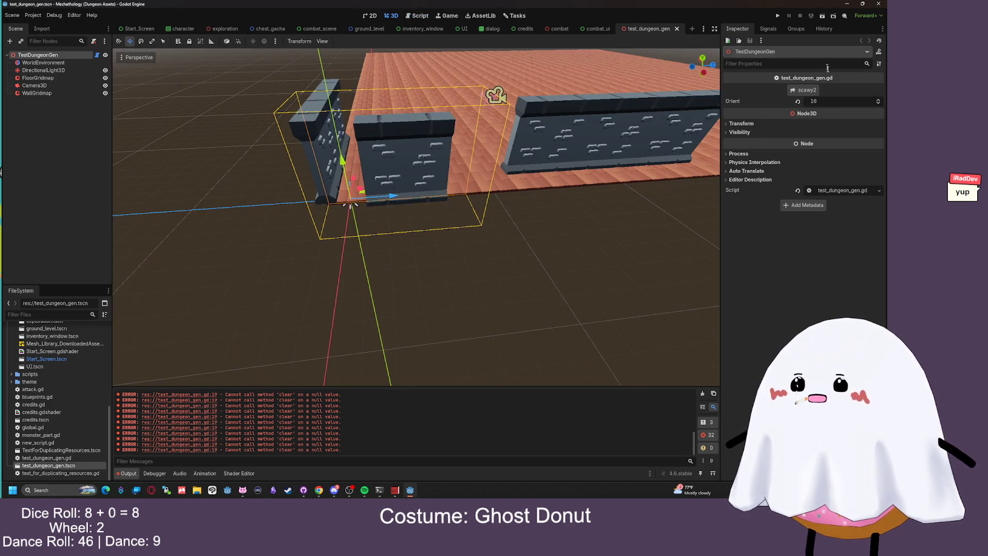
left_click(799, 91)
left_click_drag(389, 94, 417, 101)
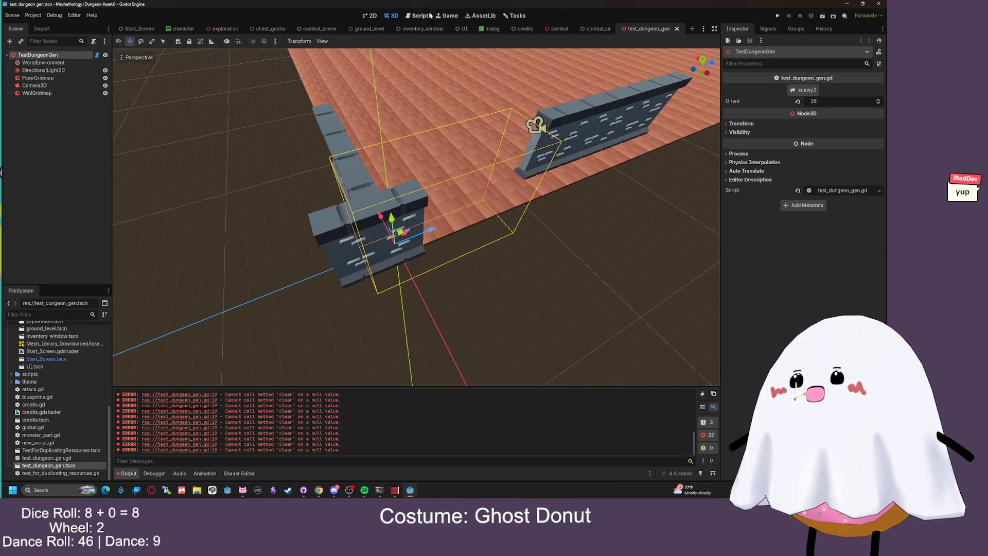
Set line 24's oriented wall to (-1,0,0) and look across the floor at the walls
left_click(432, 15)
type("0,0),174, orient)")
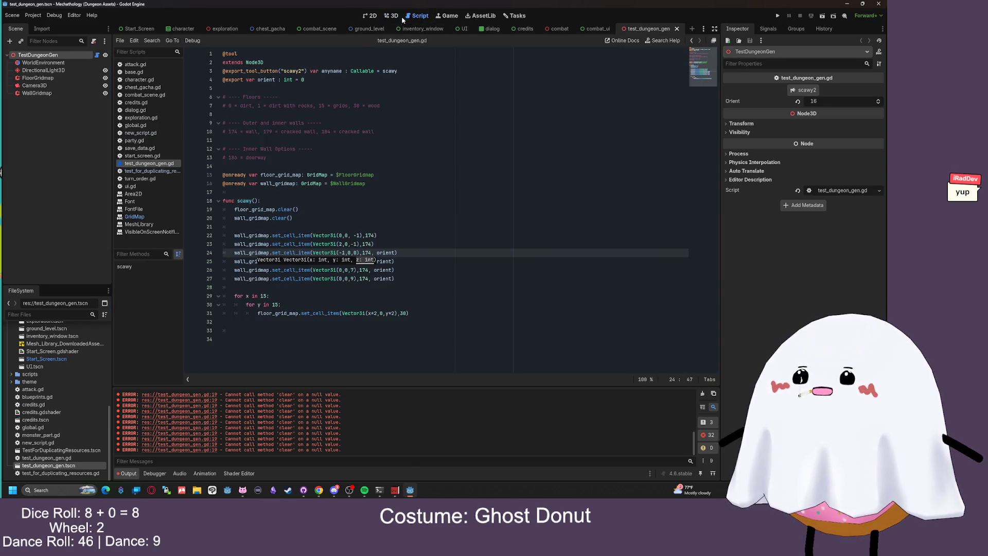
left_click(401, 17)
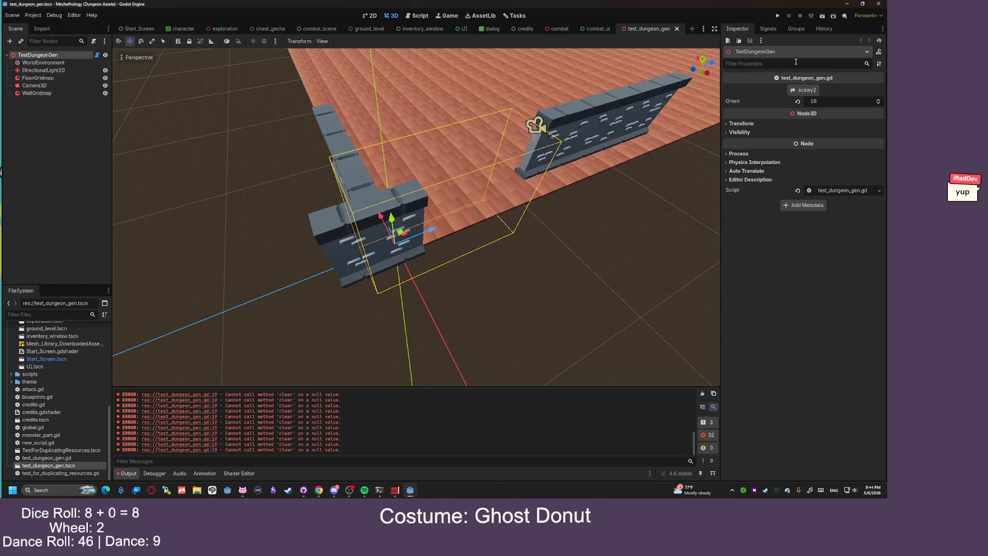
scroll(530, 95, "up", 3)
mouse_move(530, 94)
left_mouse_down()
mouse_move(463, 136)
mouse_move(437, 77)
mouse_move(437, 31)
left_mouse_up()
Delete the wall placements on line 23 and lines 25–27, plus the leftover blank line
left_click(425, 16)
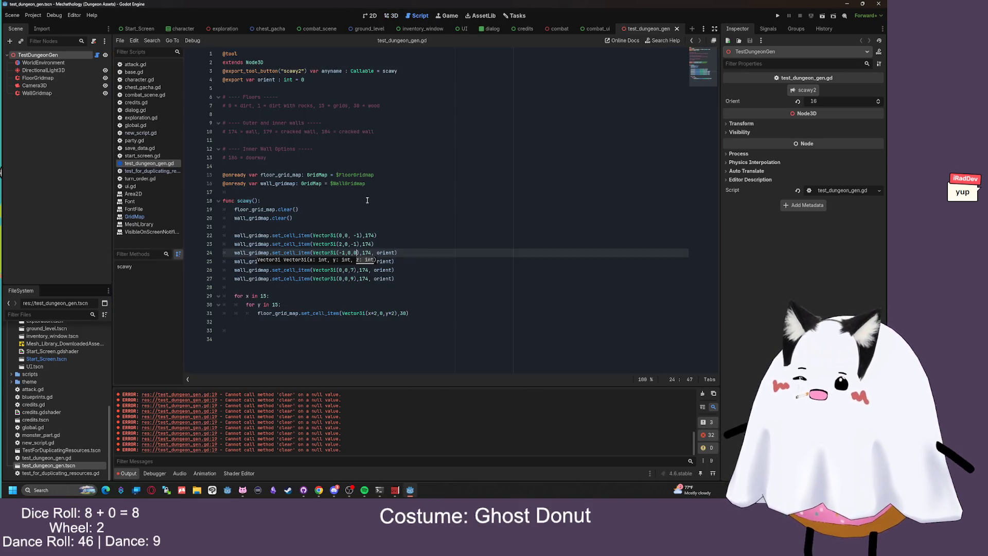
left_click_drag(374, 243, 169, 242)
key("BackSpace")
left_click_drag(397, 279, 223, 261)
key("BackSpace")
left_click(361, 244)
key("BackSpace")
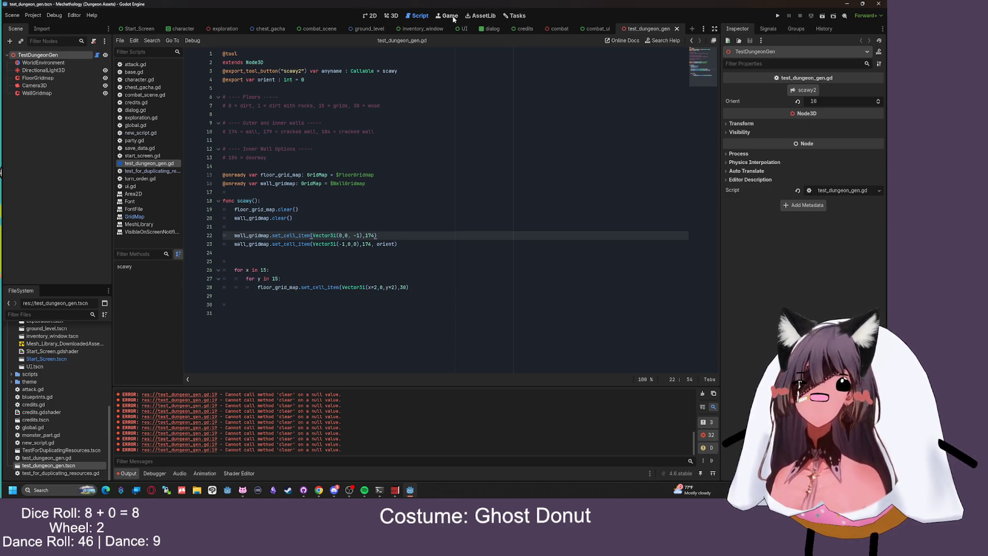
Orbit the 3D view to a near-level angle and select FloorGridmap to show its GridMap Inspector
key("ctrl+F2")
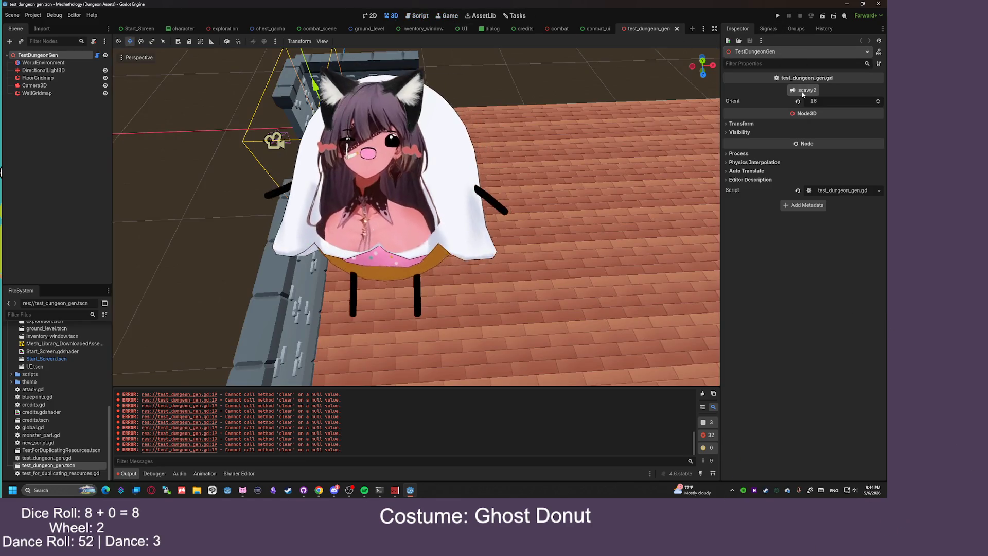
scroll(412, 217, "down", 3)
left_click_drag(486, 98, 391, 107)
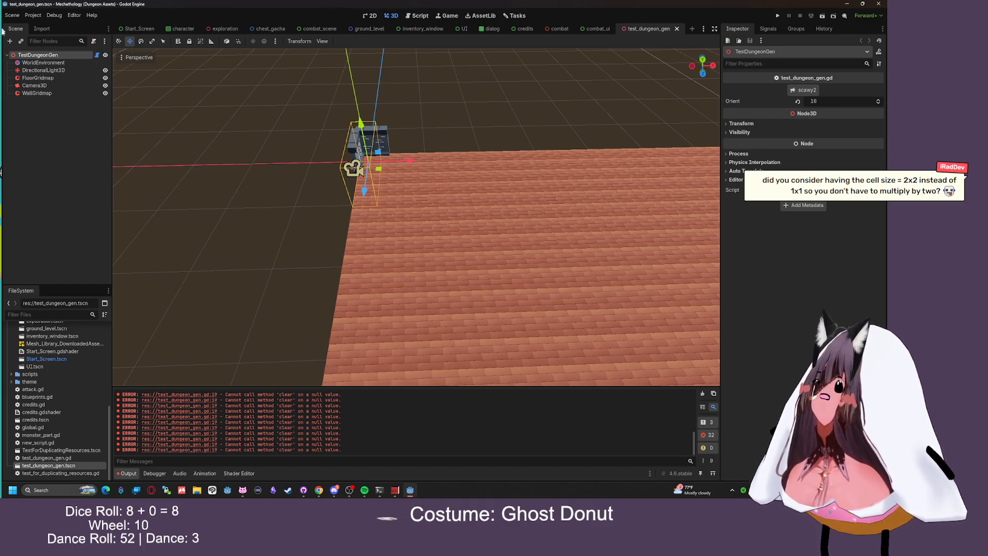
left_click(41, 78)
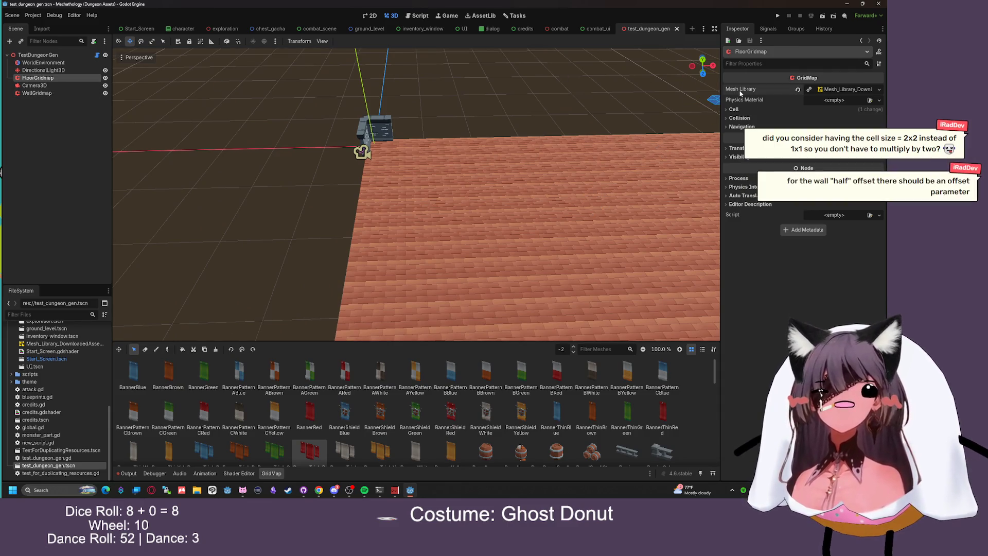
Set FloorGridmap's Cell Size x to 4.0 and save the scene
left_click(830, 90)
scroll(807, 98, "up", 20)
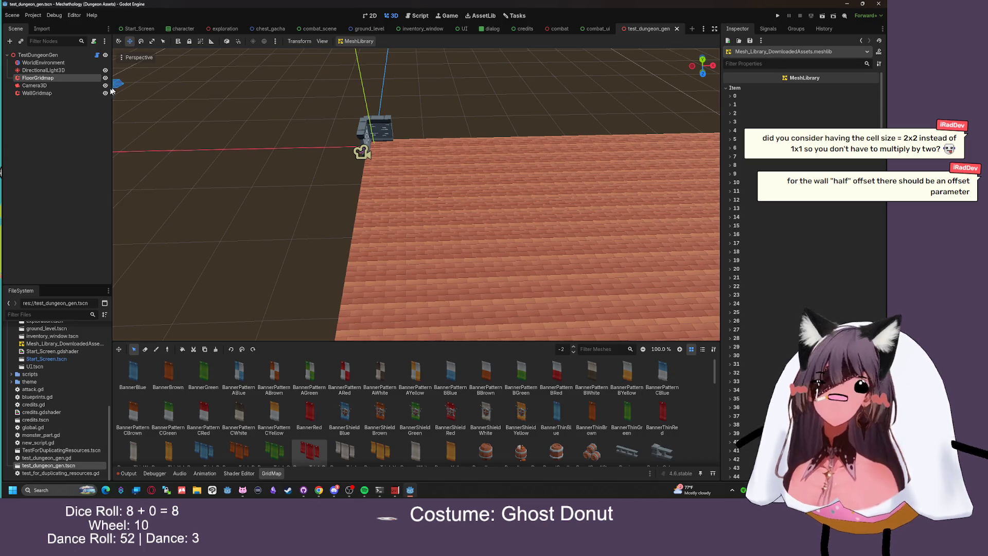
left_click(38, 78)
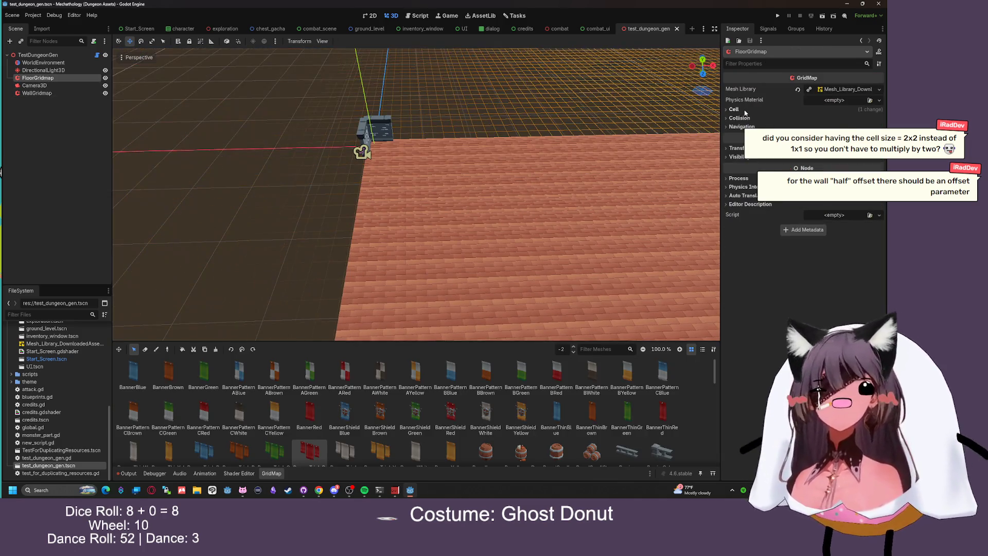
left_click(734, 109)
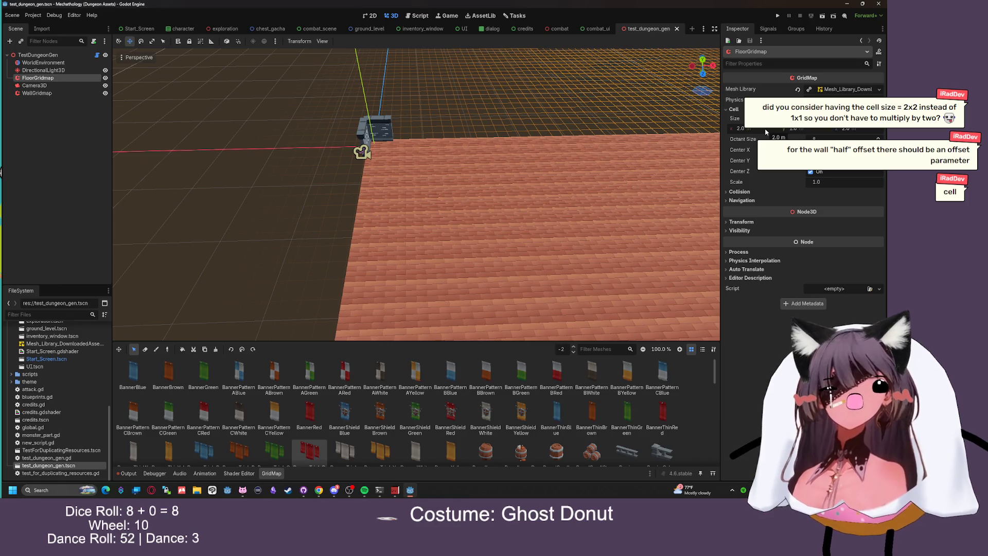
left_click(766, 130)
type("4")
key("Return")
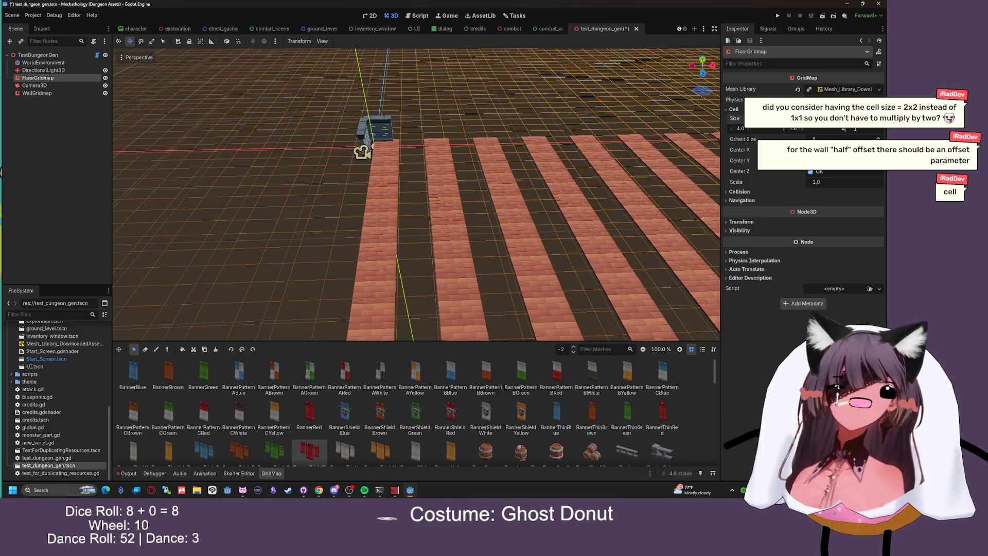
key("ctrl+s")
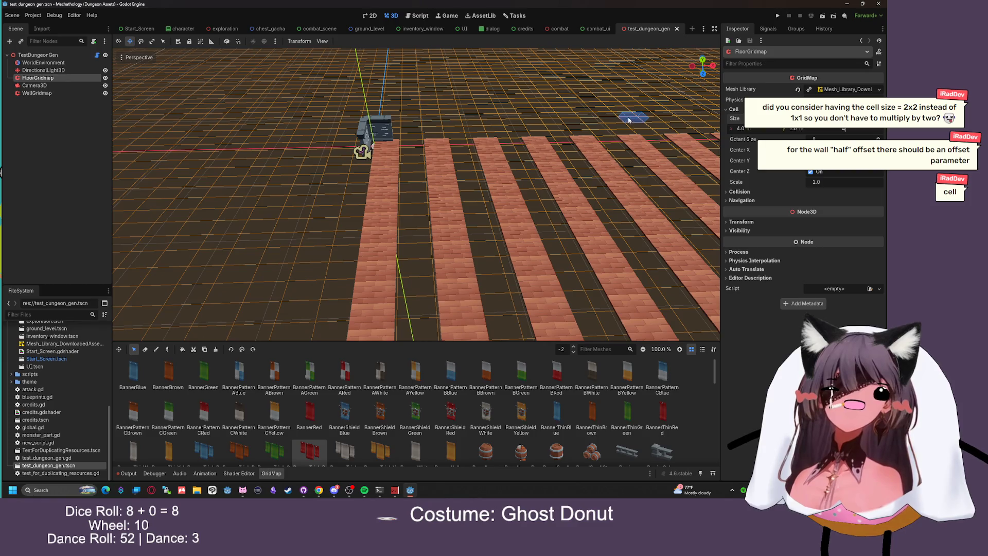
left_click(412, 17)
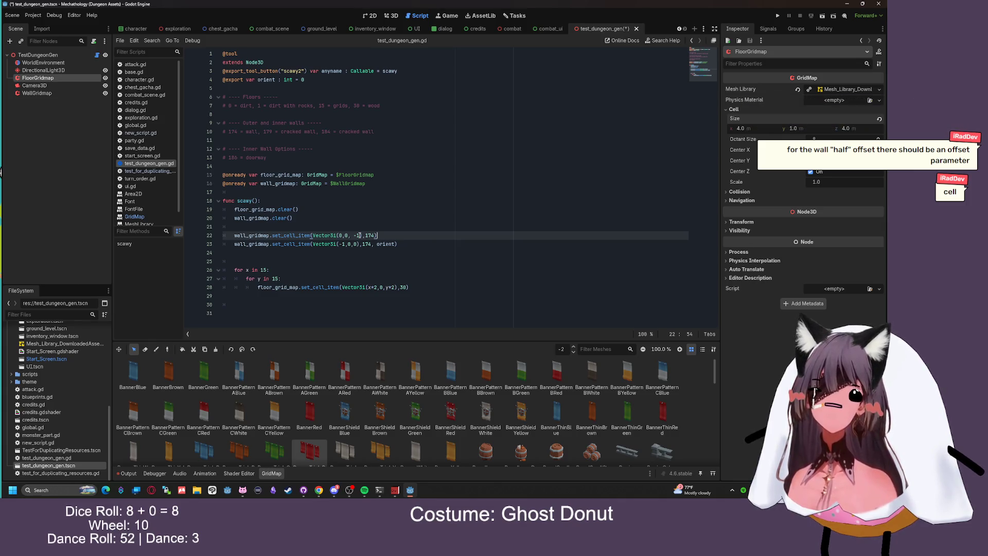
Remove the x and y multipliers from the floor loop on line 28
left_click(377, 288)
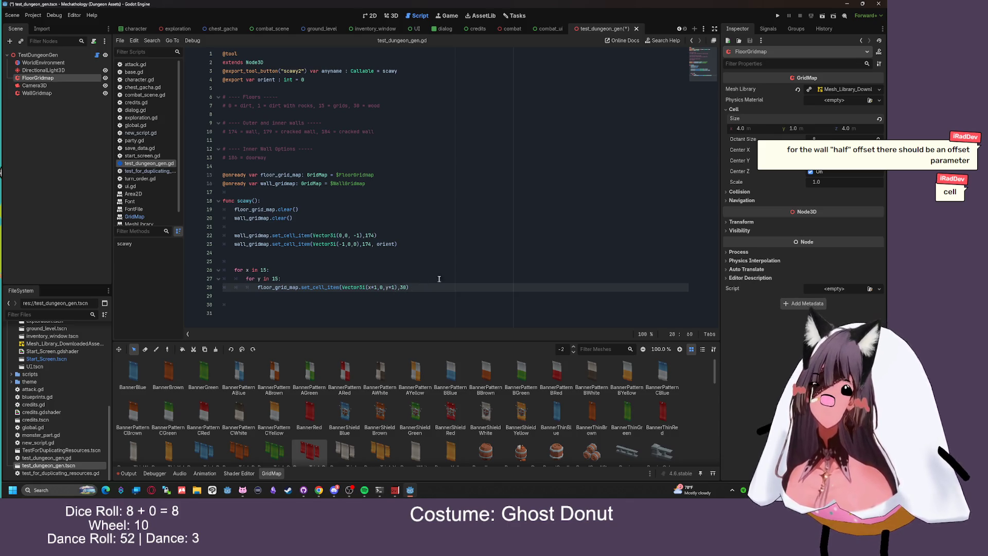
key("ctrl+s")
key("BackSpace")
key("BackSpace")
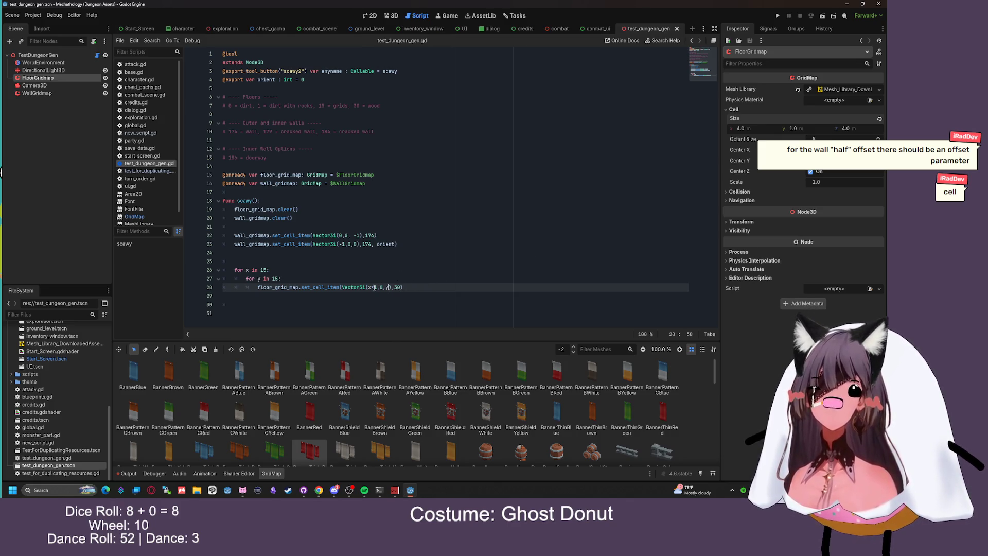
left_click(376, 287)
key("BackSpace")
key("BackSpace")
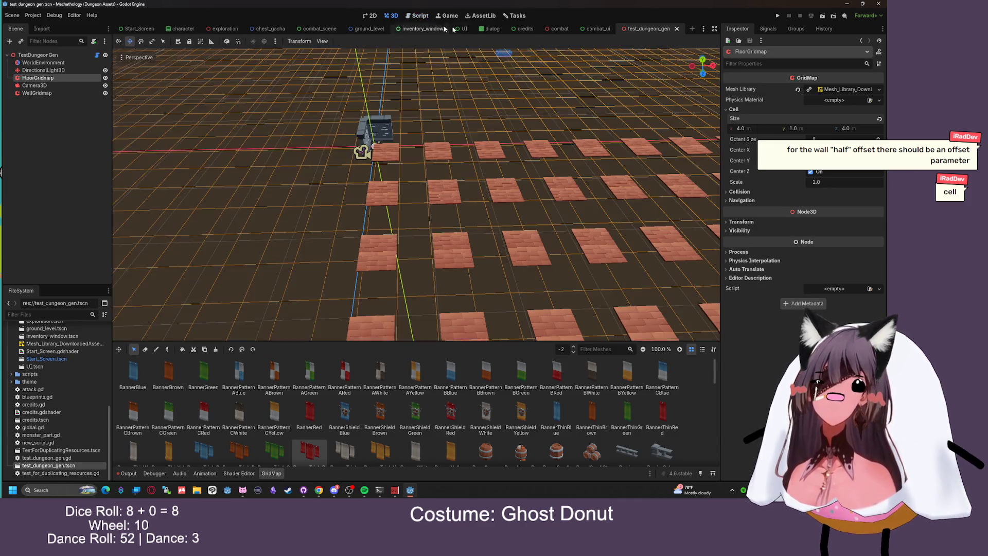
Regenerate the floor from the TestDungeonGen root and check the seamless brick surface from several sides
left_click(392, 16)
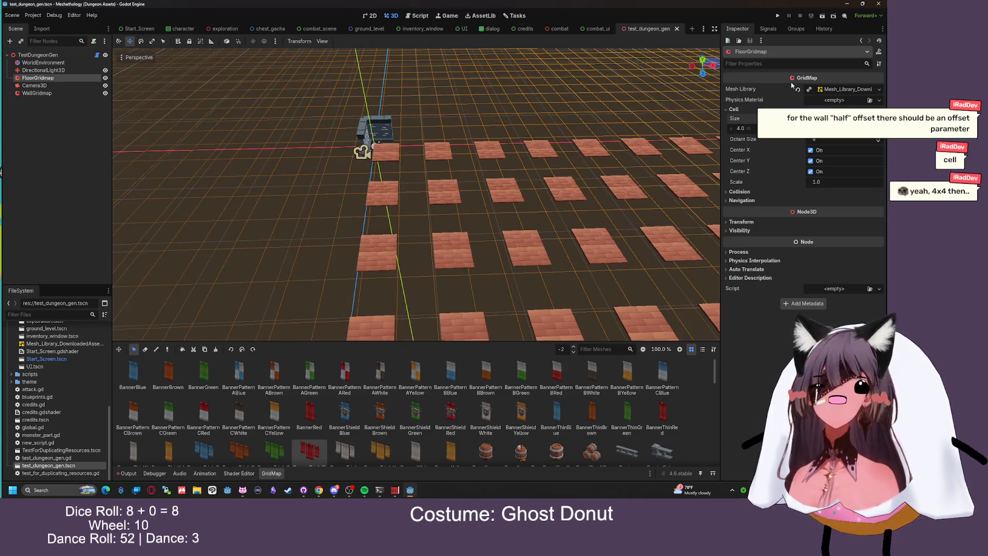
left_click(84, 53)
left_click(796, 91)
left_click_drag(507, 168, 671, 151)
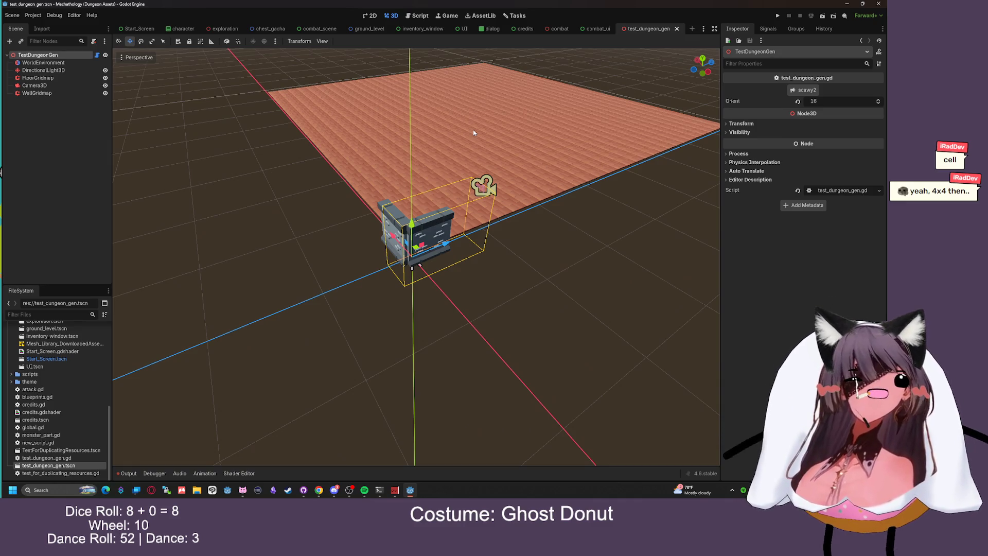
mouse_move(458, 126)
left_mouse_down()
mouse_move(313, 144)
mouse_move(350, 157)
mouse_move(509, 160)
mouse_move(488, 186)
mouse_move(364, 177)
mouse_move(344, 163)
mouse_move(406, 126)
left_mouse_up()
scroll(360, 163, "up", 5)
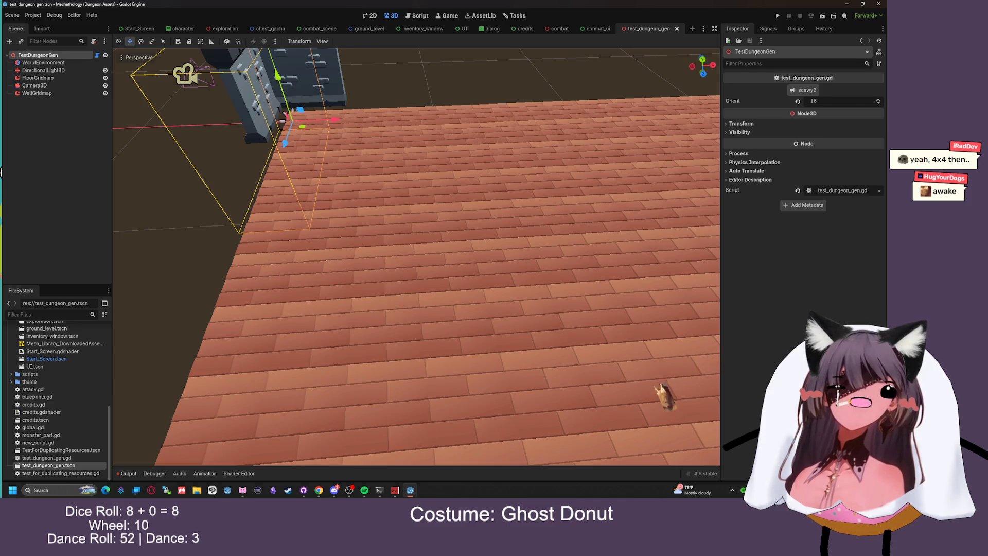
scroll(549, 161, "down", 1)
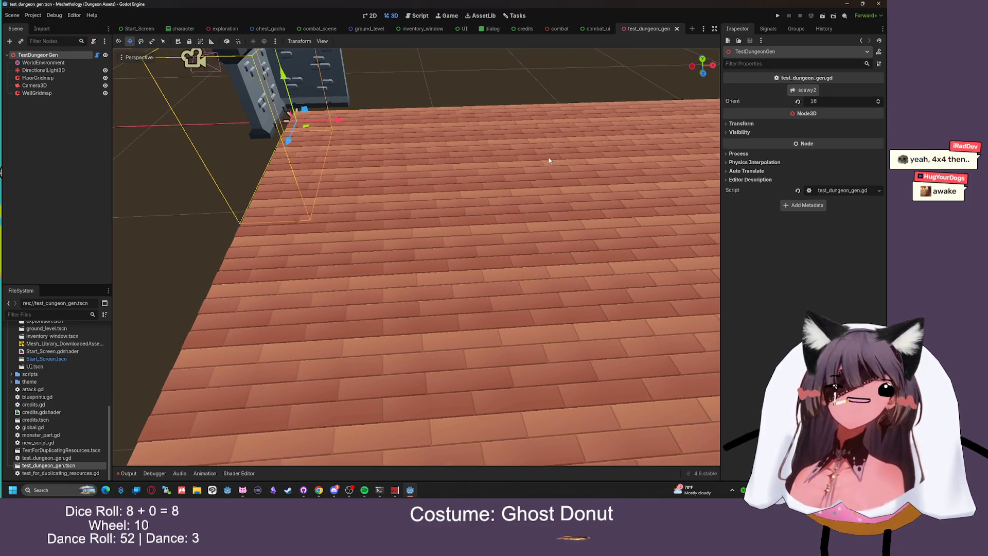
left_click(421, 16)
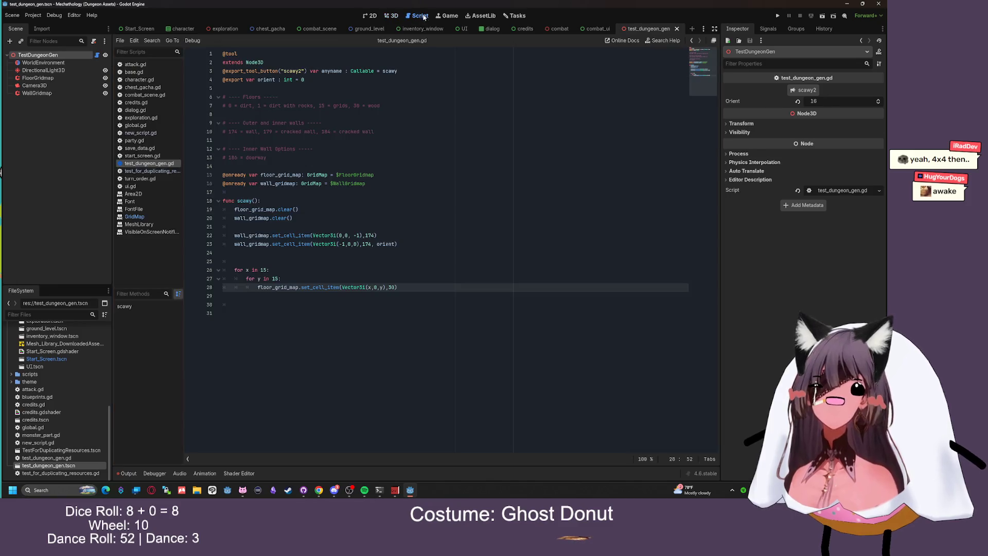
Set WallGridmap's Cell Size x and z to 4.0 m
left_click(37, 93)
left_click(395, 17)
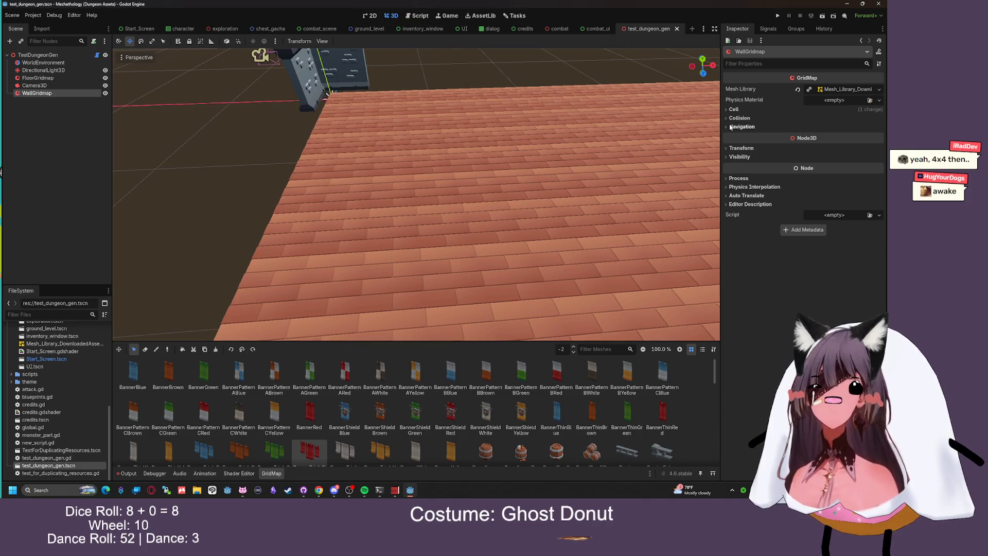
left_click(740, 110)
left_click(755, 131)
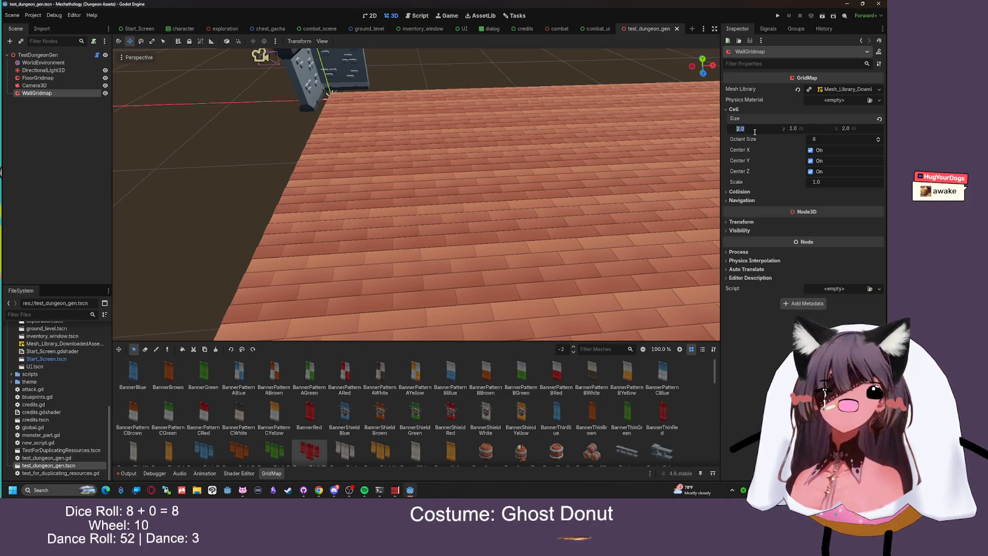
left_click(842, 129)
type("4")
key("Return")
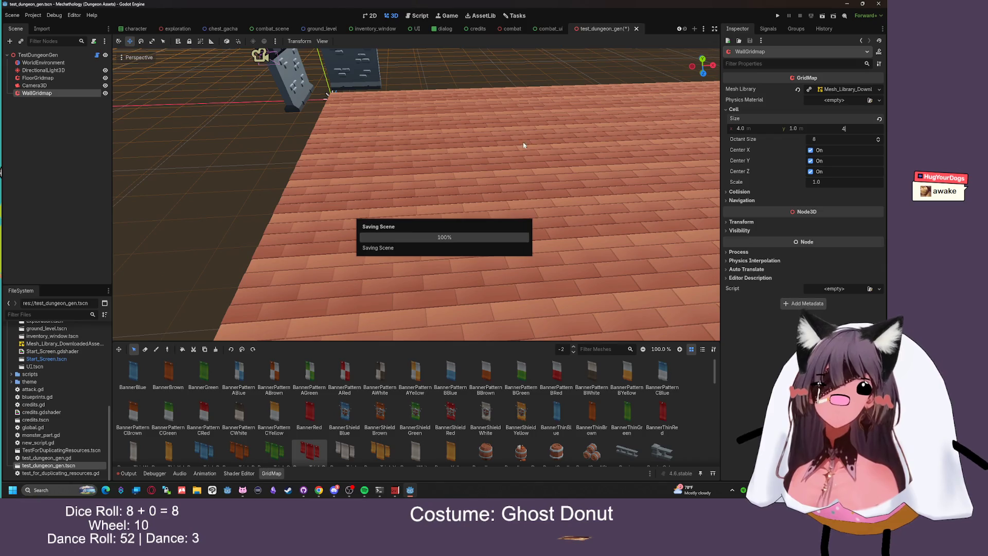
left_click_drag(476, 134, 461, 118)
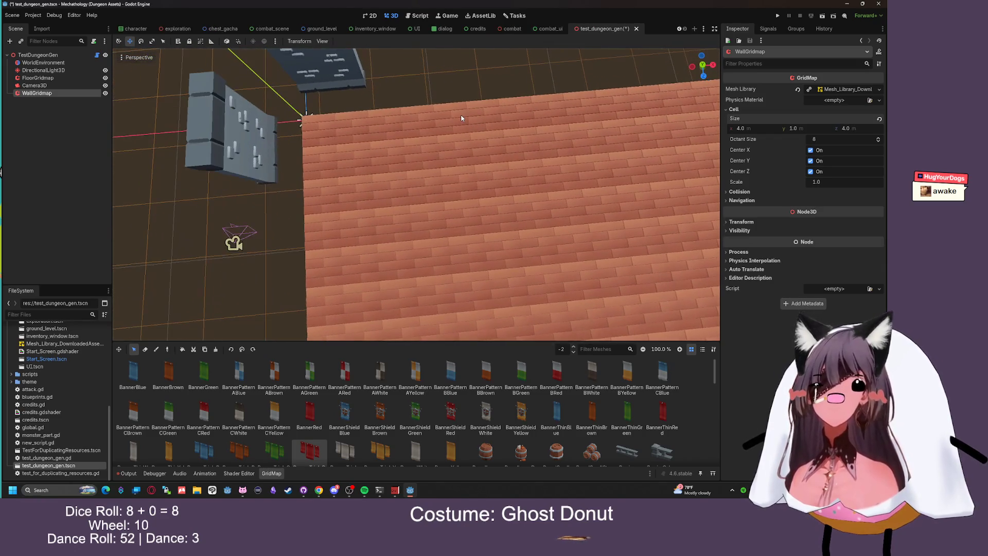
Change both wall positions' -1 coordinates to 0, giving Vector3i(0,0,0), and save the script
left_click(417, 16)
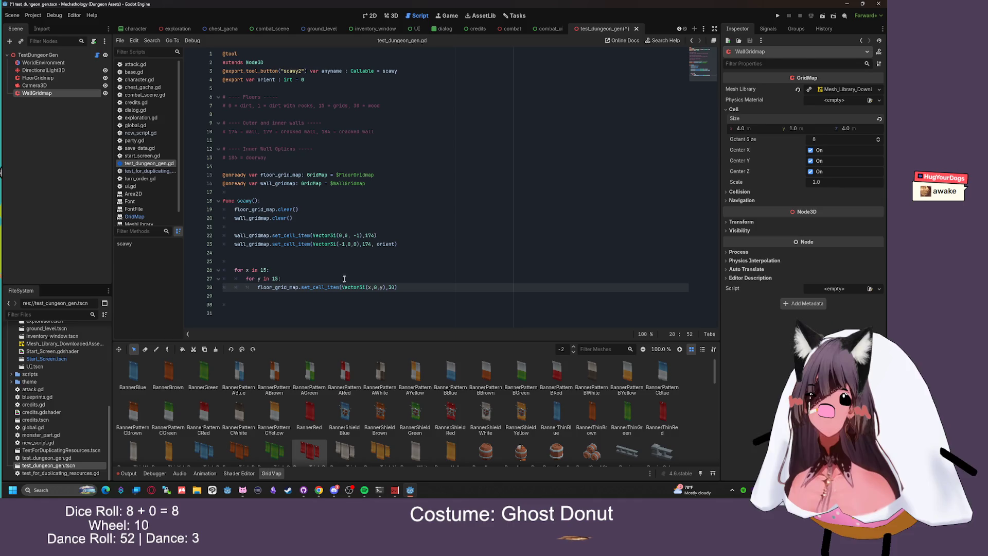
left_click_drag(361, 235, 354, 235)
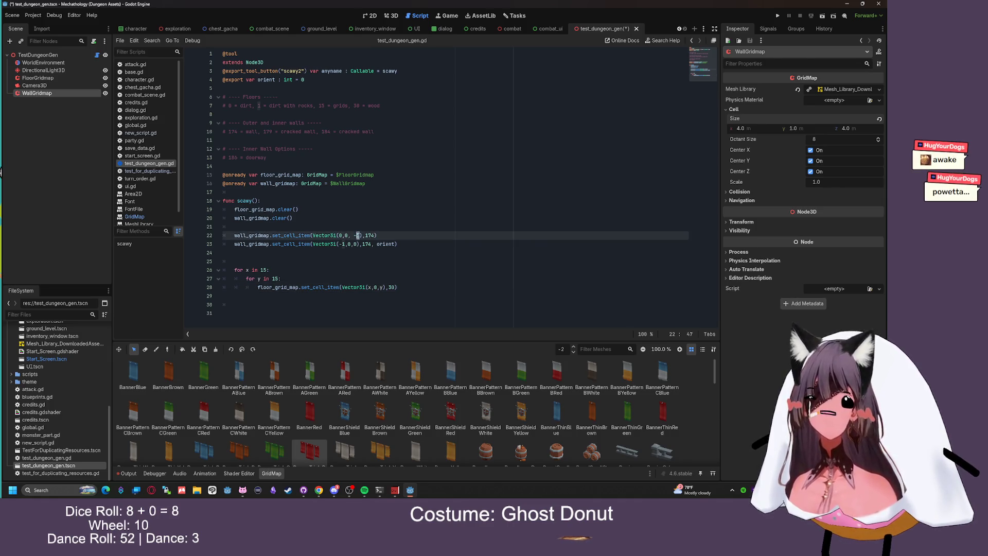
type("0")
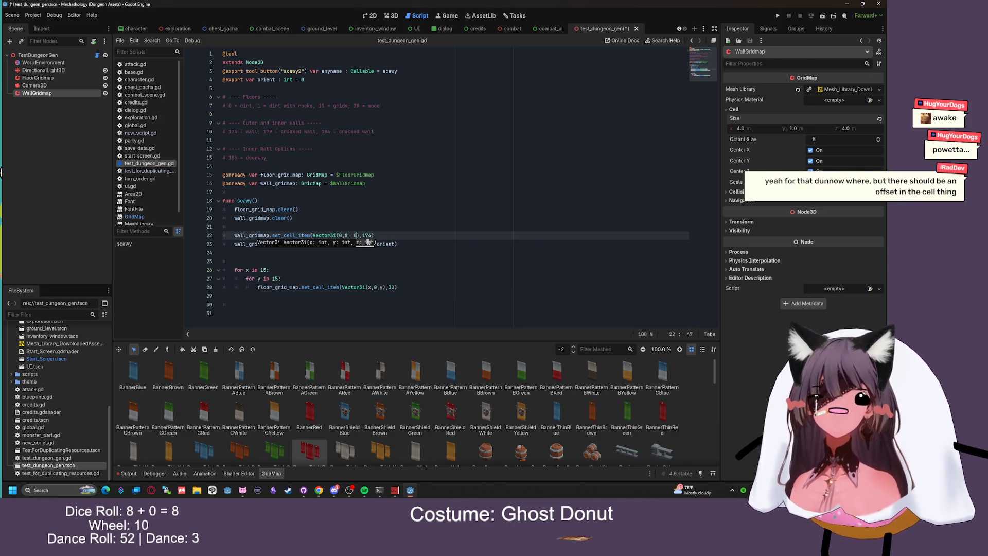
left_click_drag(346, 244, 338, 244)
type("0")
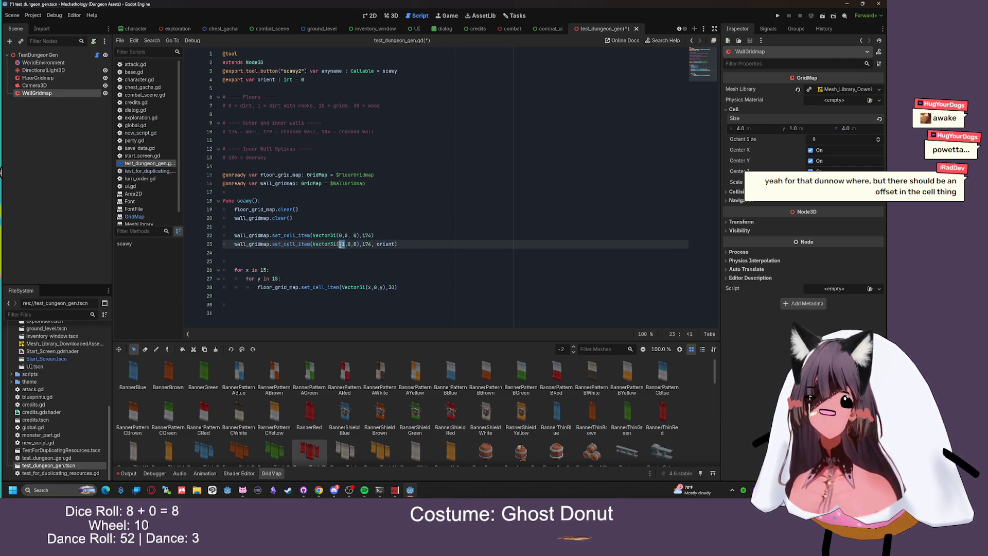
key("ctrl+s")
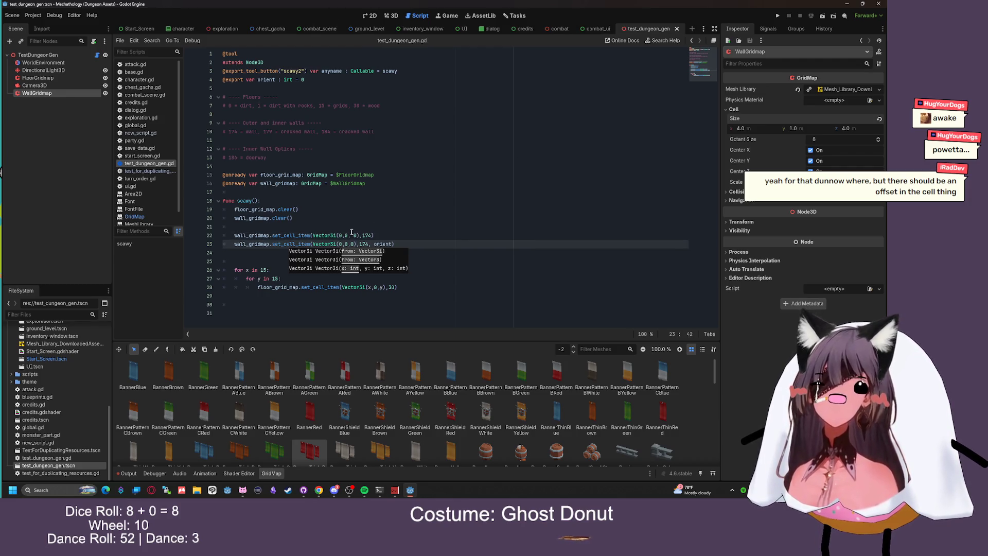
left_click(463, 192)
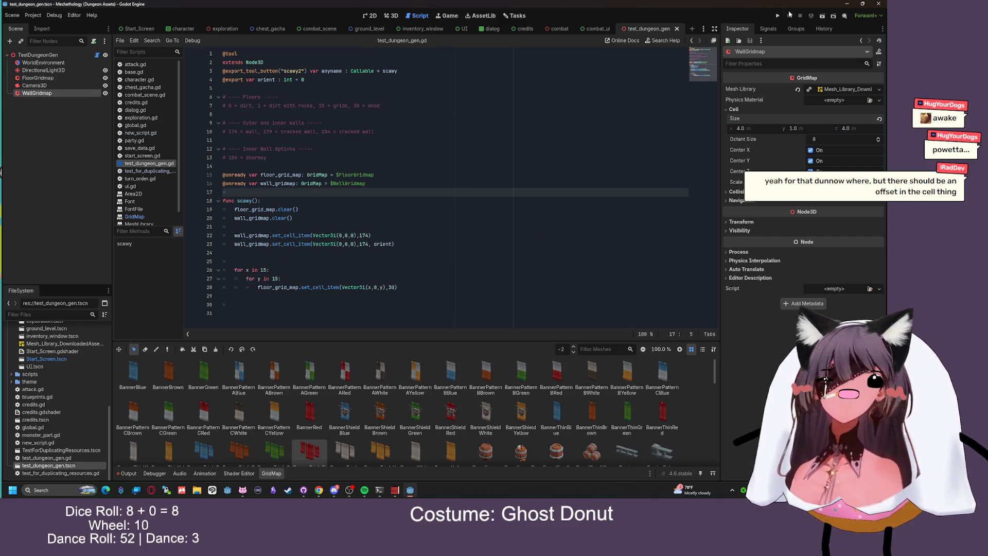
Select the TestDungeonGen root and look down on the floor and walls in 3D
left_click(392, 16)
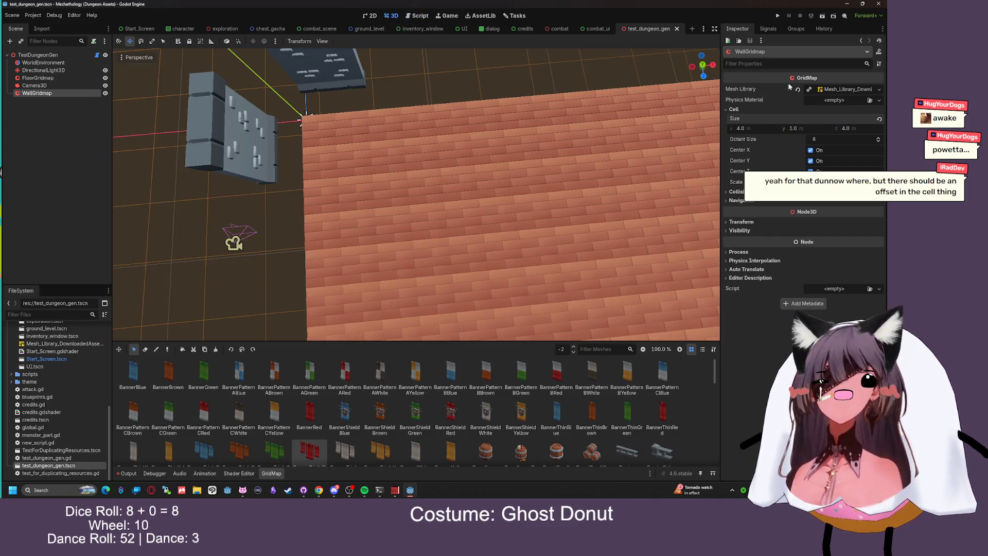
left_click(75, 64)
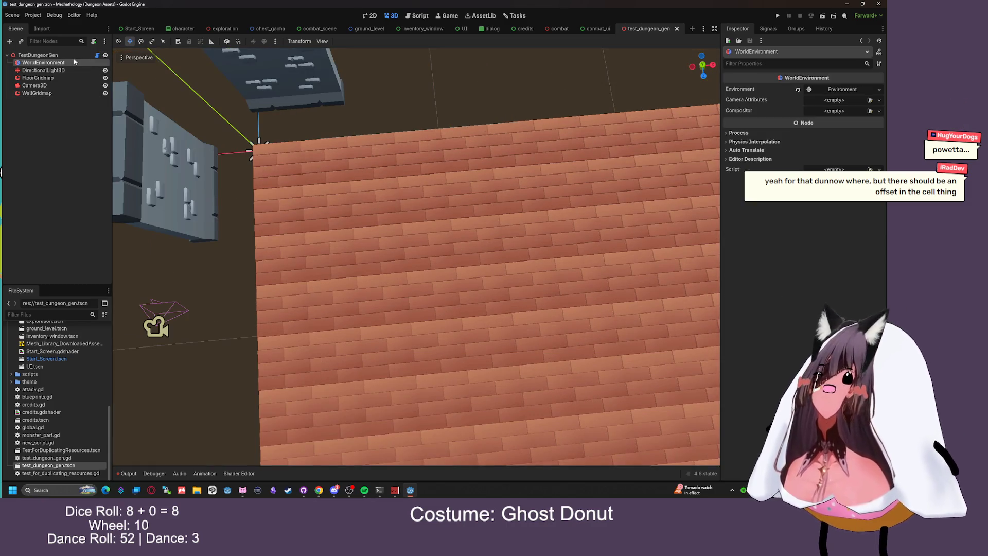
left_click(72, 55)
mouse_move(522, 154)
left_mouse_down()
mouse_move(589, 101)
mouse_move(628, 104)
mouse_move(426, 44)
left_mouse_up()
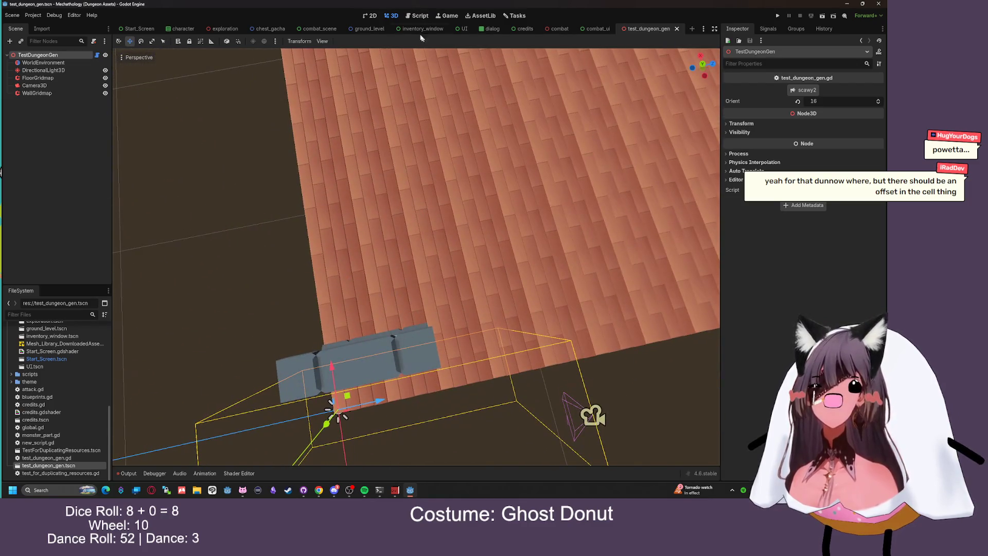
left_click(420, 15)
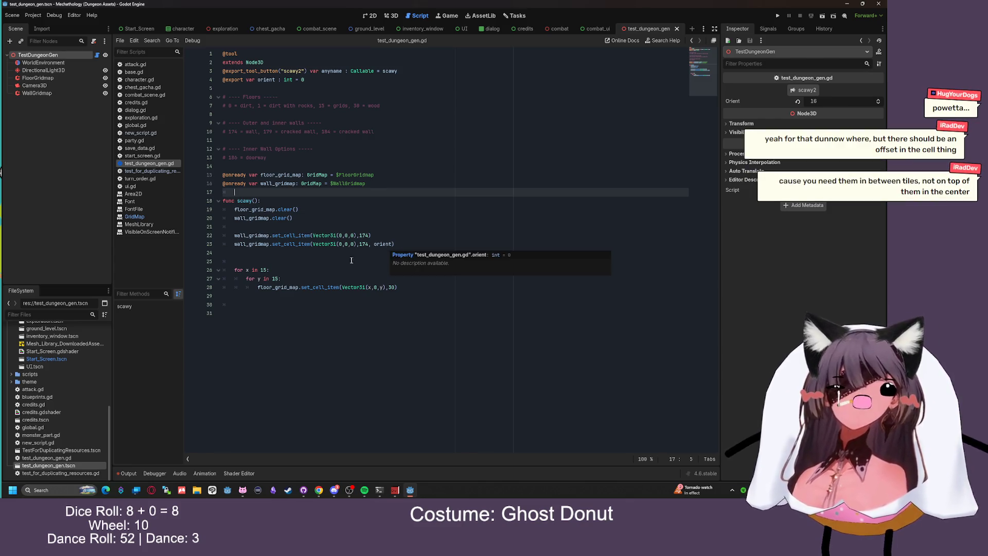
Set the oriented wall on line 23 to Vector3i(1,0,0), then regenerate and view the walls from the side
left_click(354, 244)
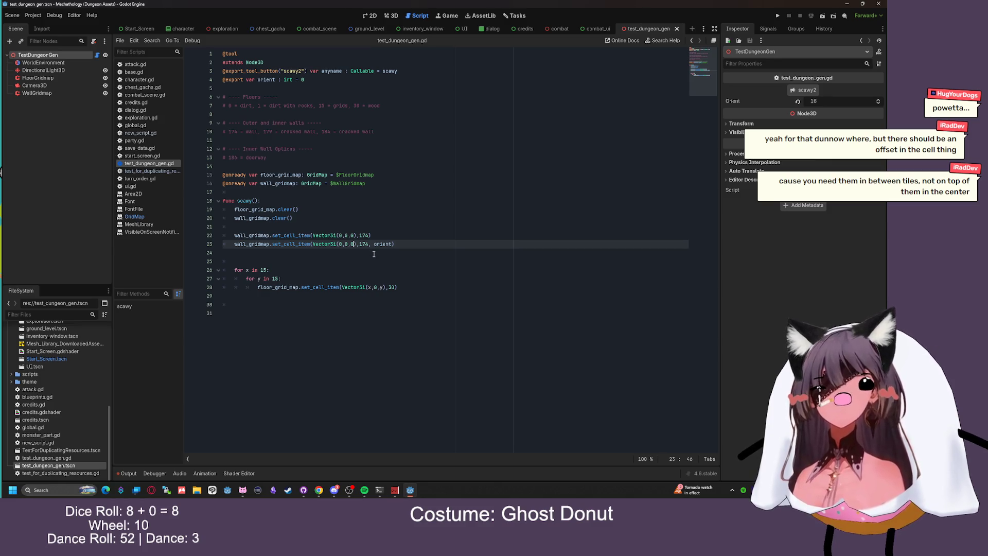
left_click(340, 244)
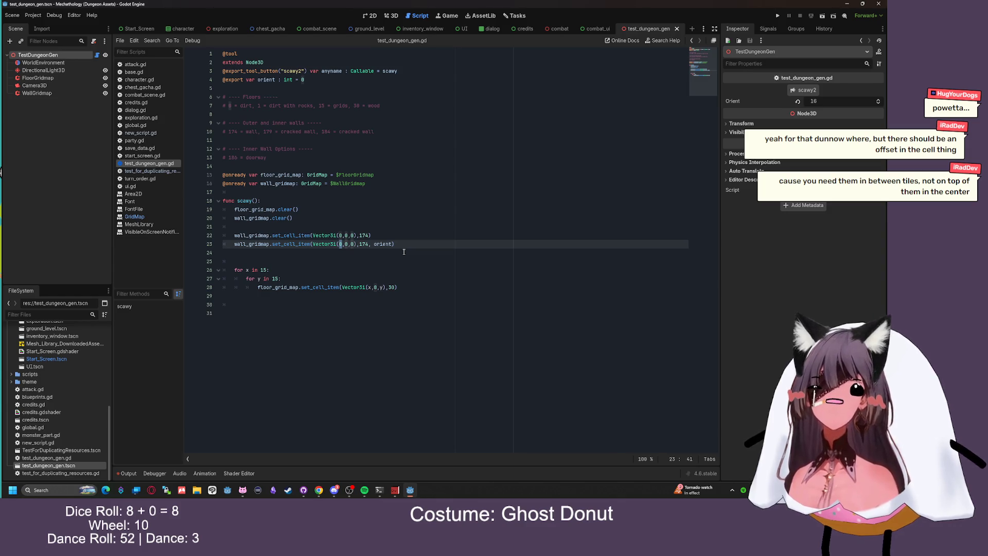
type("1")
left_click(431, 218)
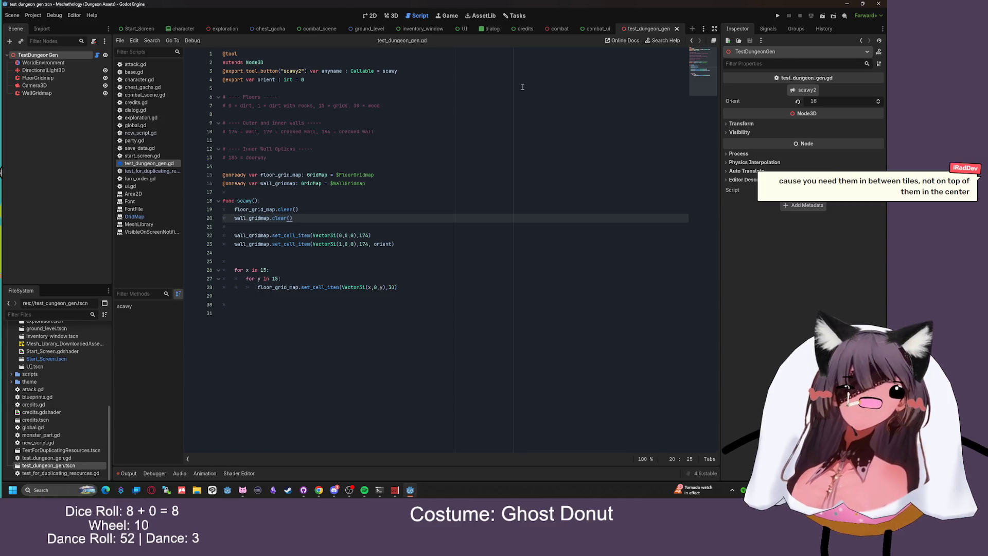
left_click(391, 16)
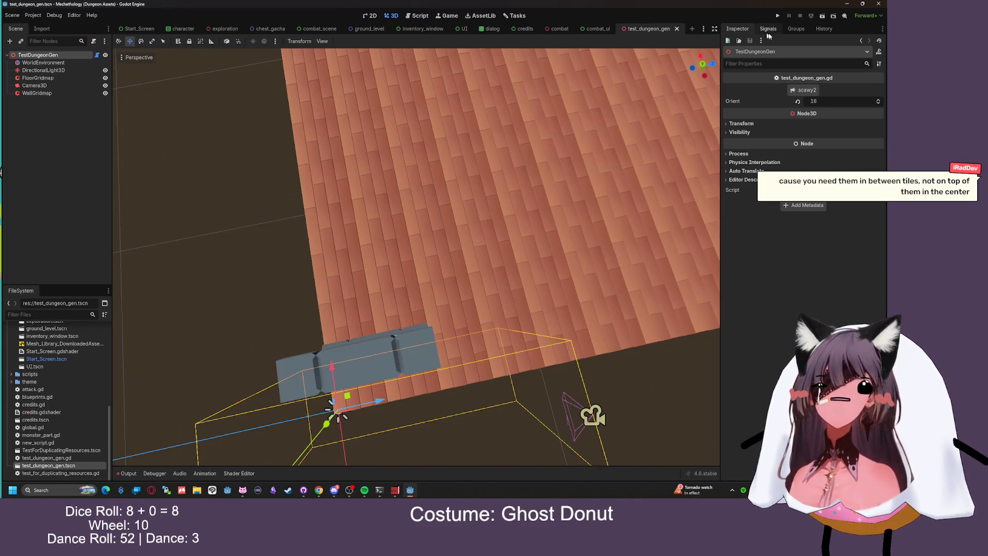
left_click(793, 92)
mouse_move(592, 129)
left_mouse_down()
mouse_move(534, 109)
mouse_move(591, 96)
left_mouse_up()
left_click(421, 17)
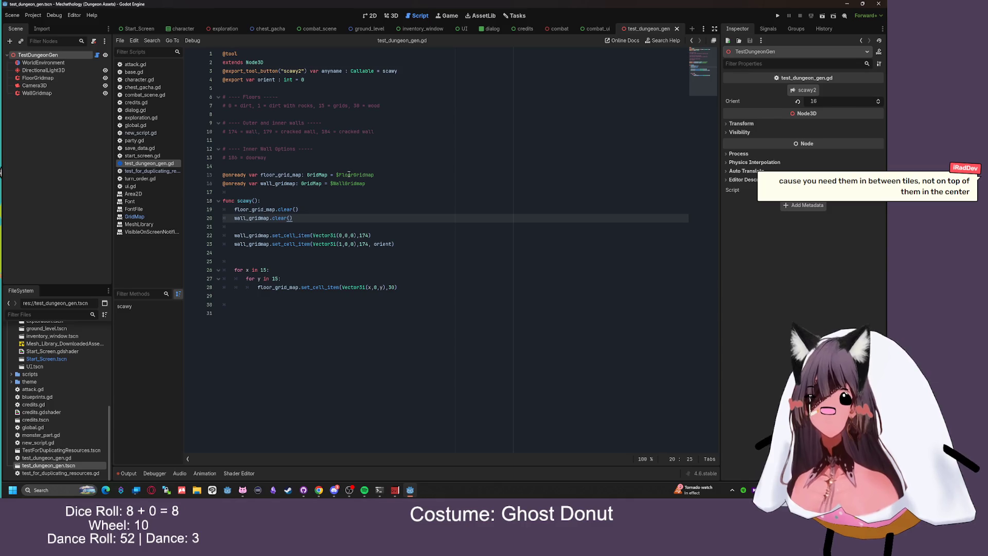
Copy the orient export line below itself and rename the copy back_left_wall
left_click(318, 80)
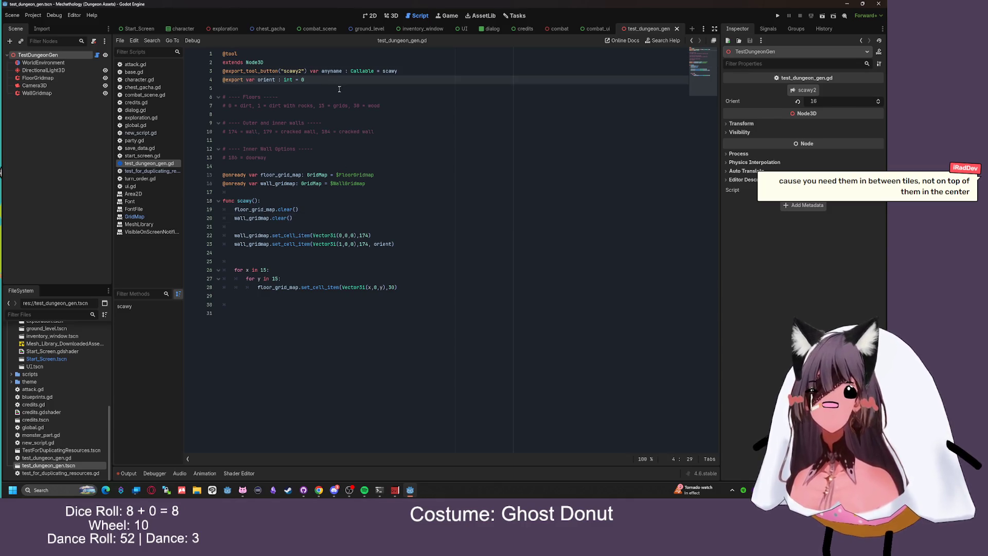
triple_click(311, 80)
key("ctrl+c")
left_click(317, 80)
key("Return")
key("ctrl+v")
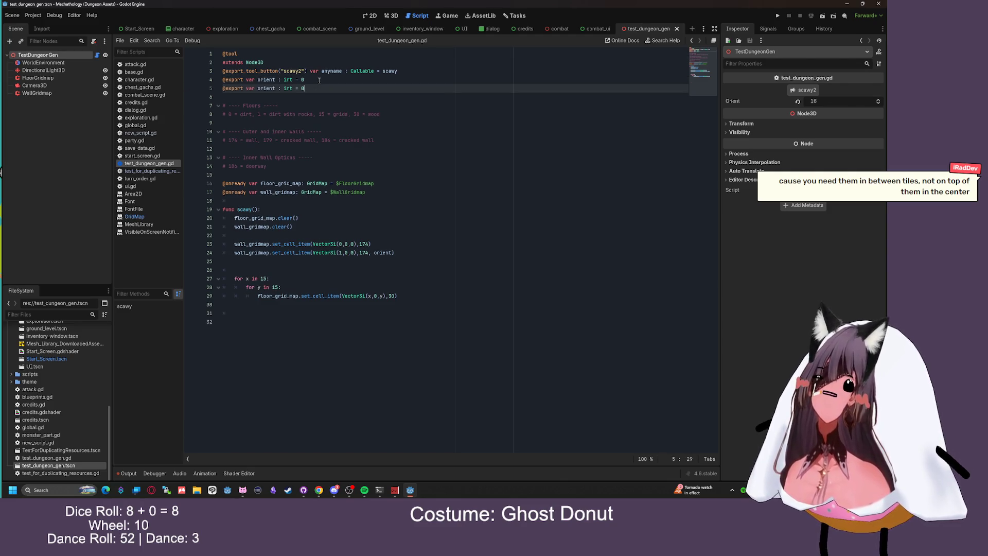
double_click(265, 89)
type("back_lef")
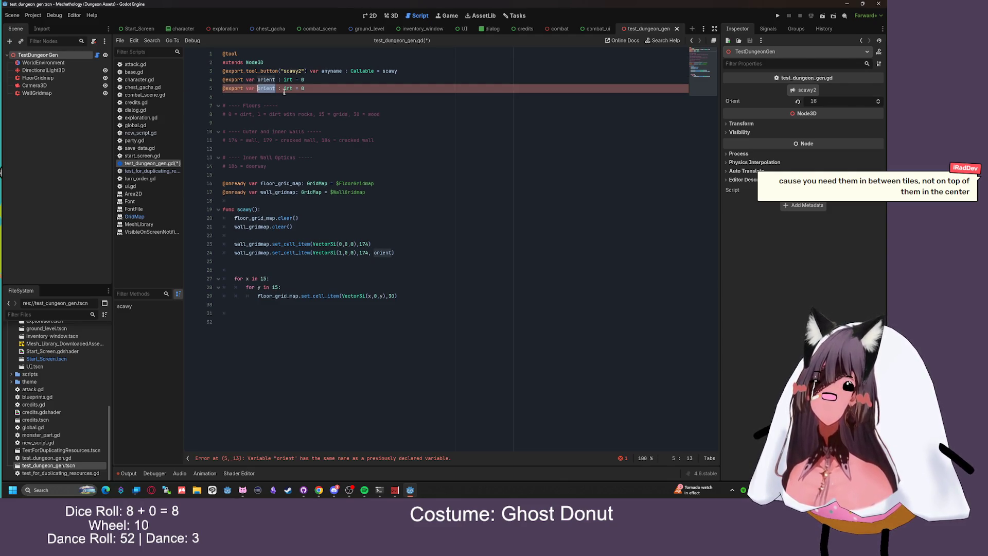
type("t_wall")
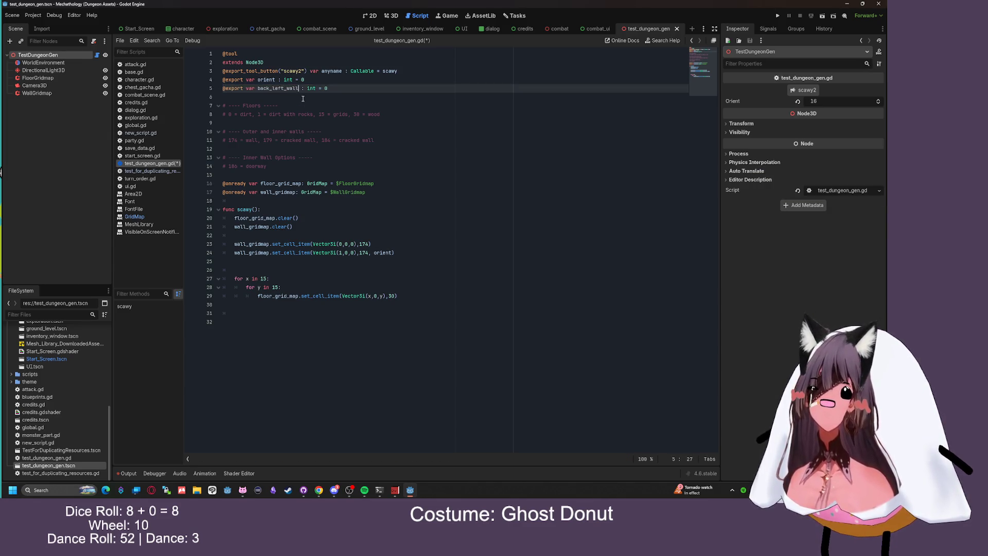
Change back_left_wall's type from int to Vector3i and duplicate the export line
left_click_drag(297, 89, 256, 89)
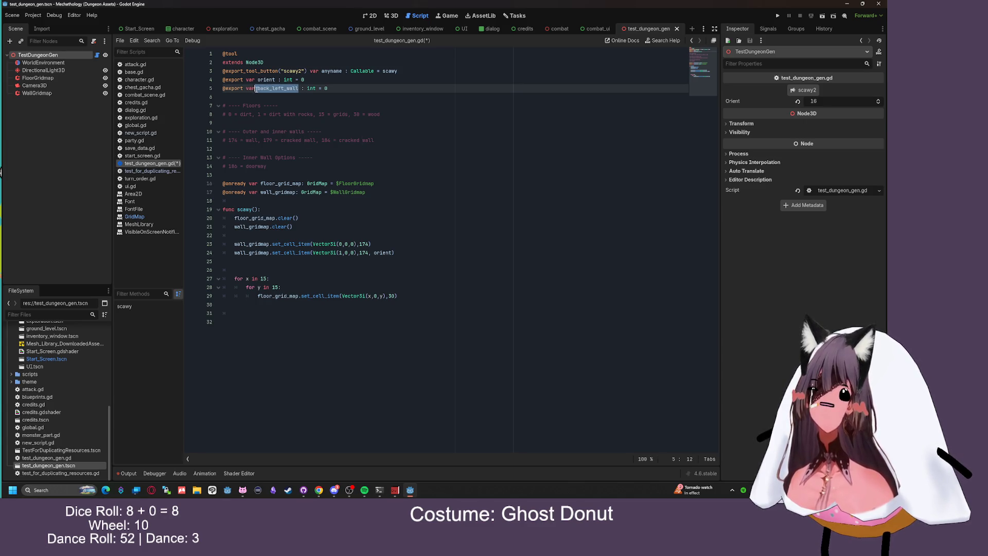
double_click(311, 89)
type("V")
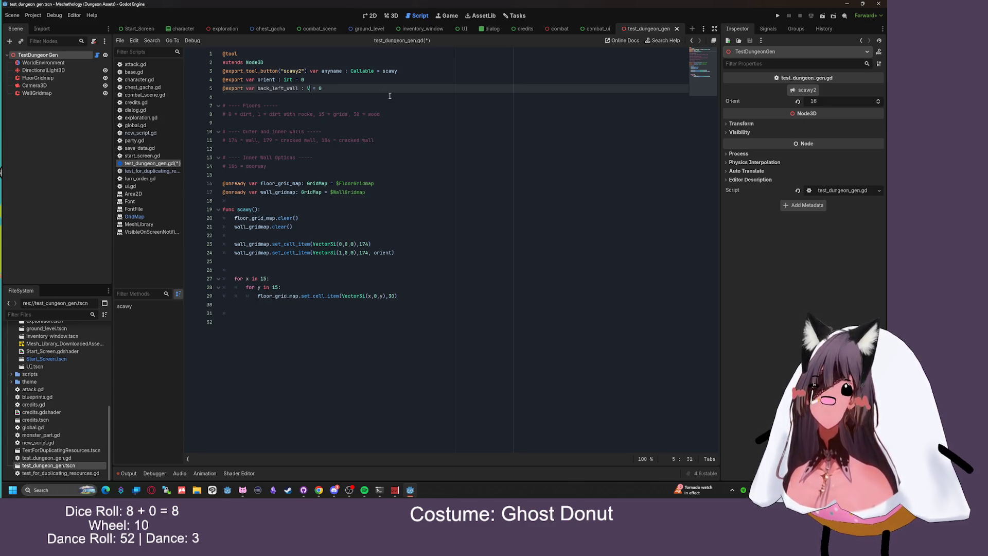
type("3i")
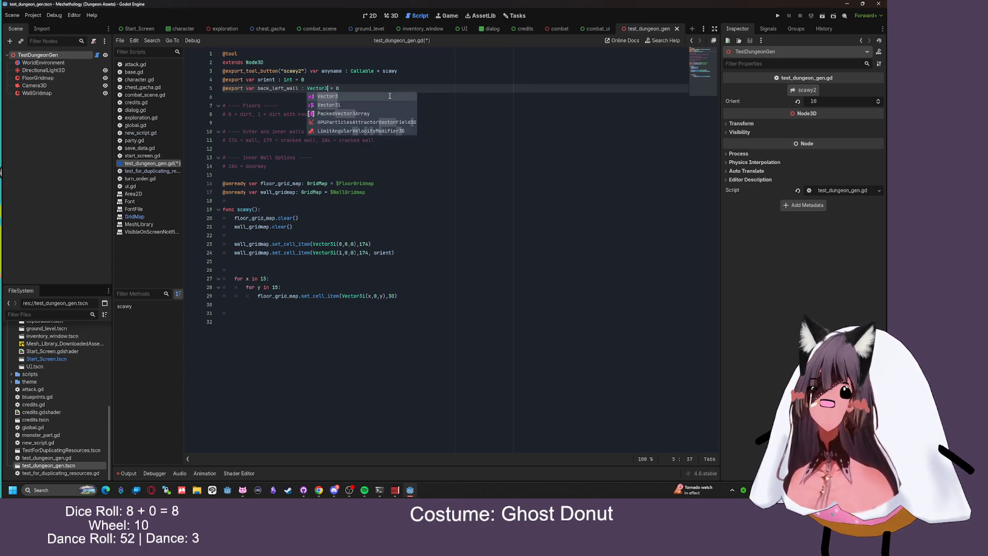
left_click(340, 89)
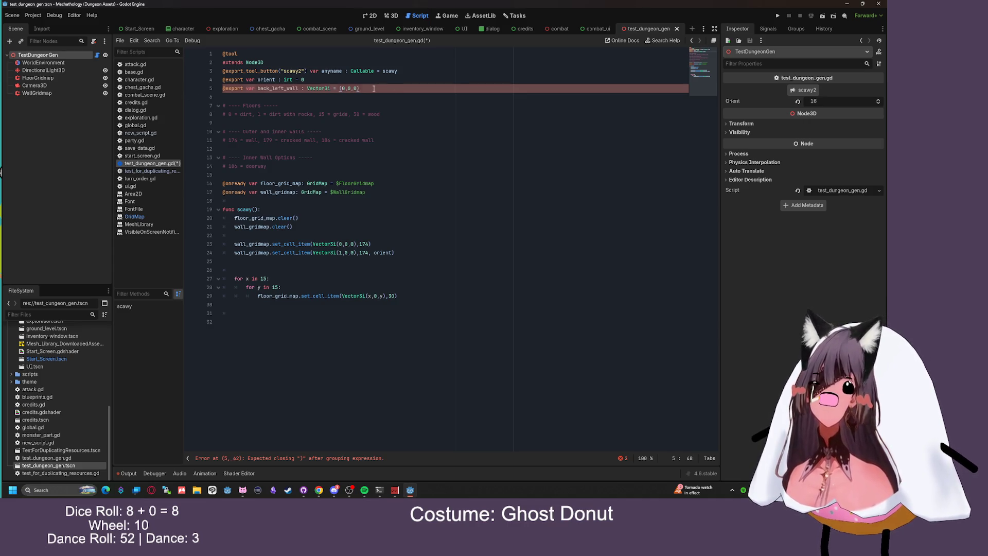
key("ctrl+shift+d")
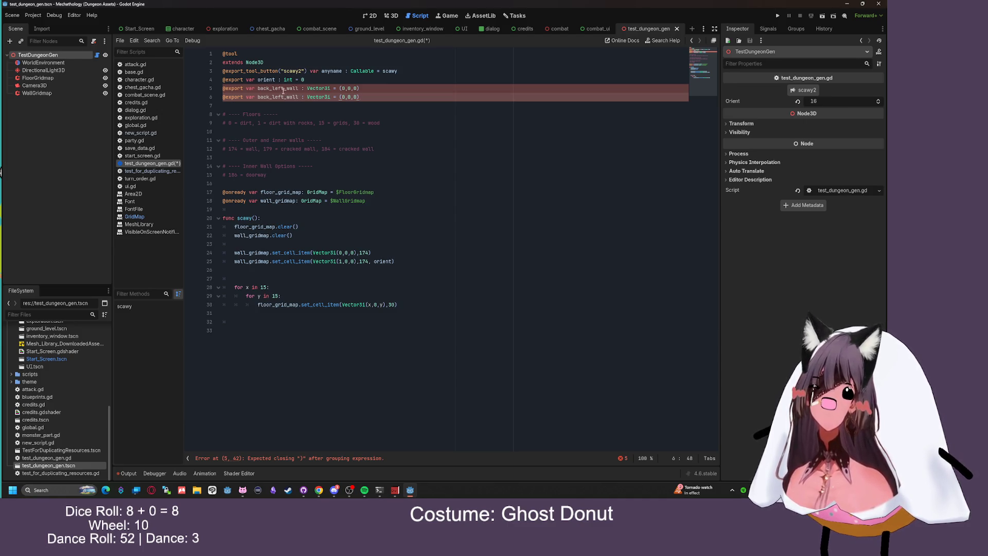
Rename line 5's variable to back_wall and save the script
left_click_drag(287, 88, 272, 89)
key("BackSpace")
key("BackSpace")
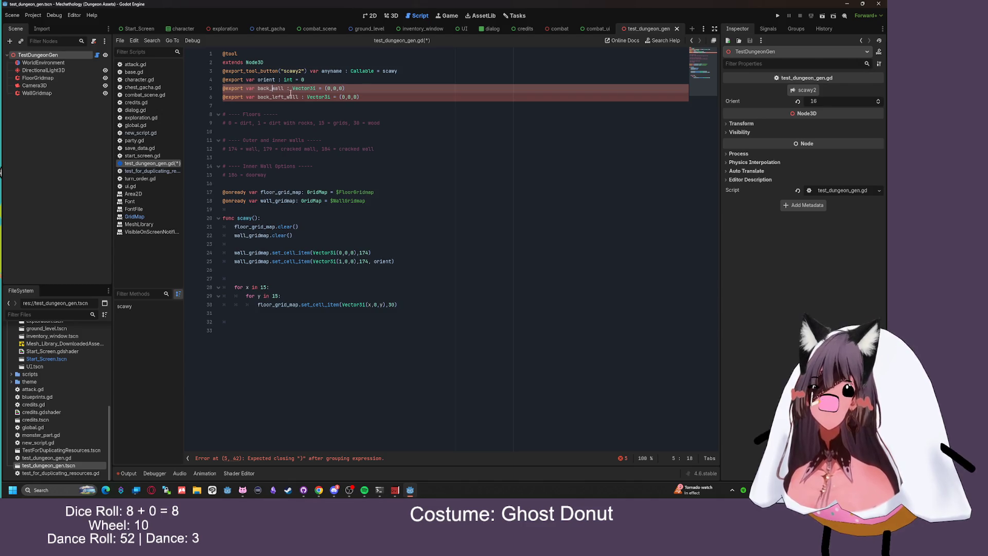
type("_")
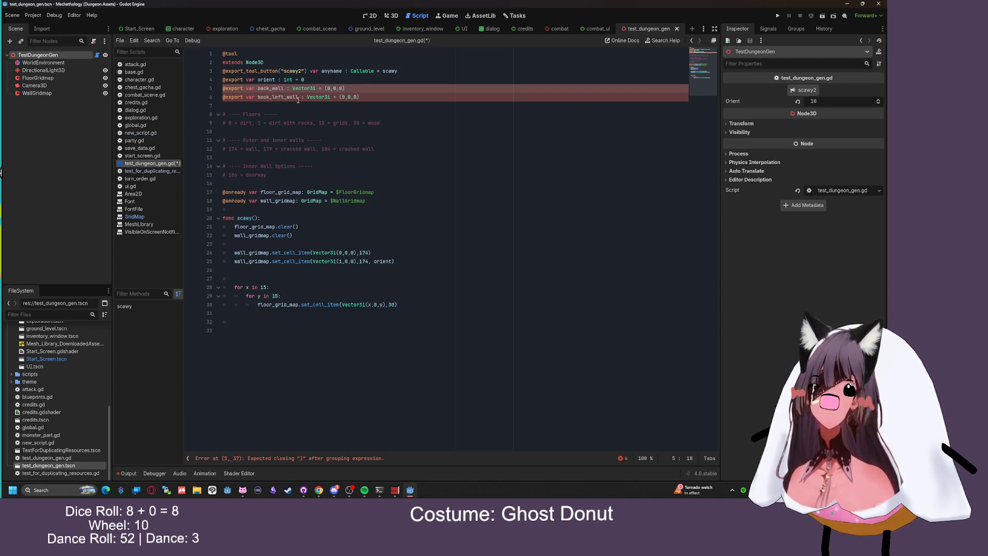
left_click(367, 98)
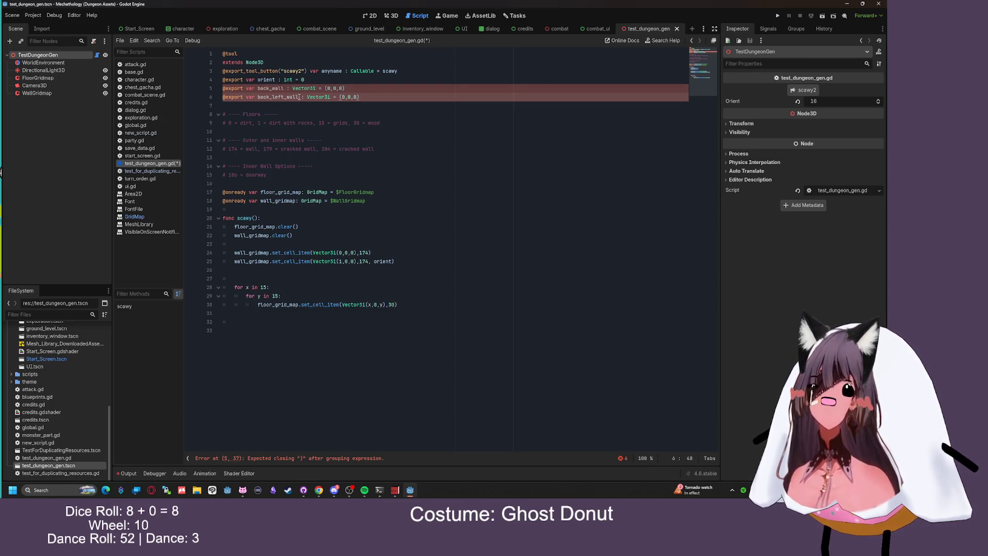
left_click_drag(301, 97, 257, 98)
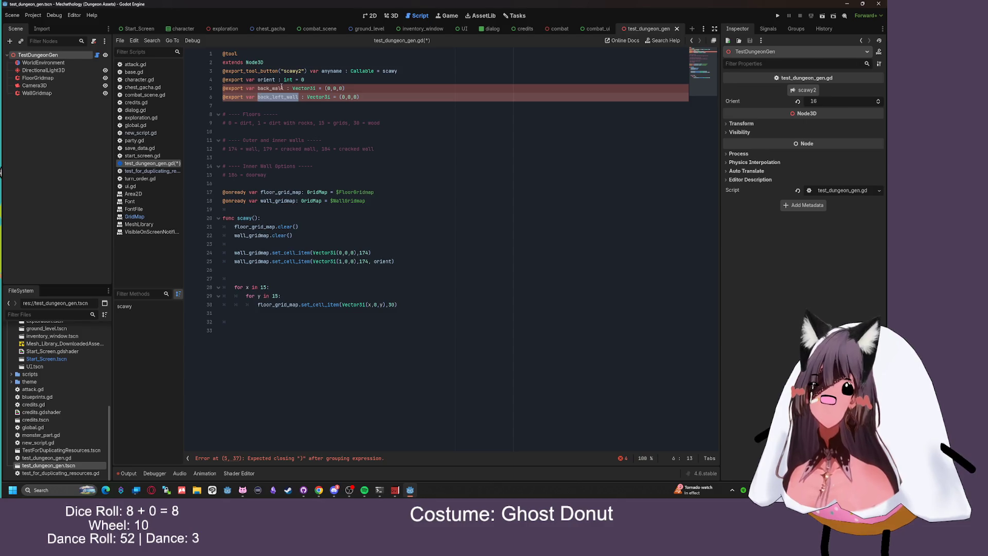
double_click(281, 87)
key("ctrl+s")
Delete the '=' before (0,0,0) on lines 5 and 6
left_click(376, 97)
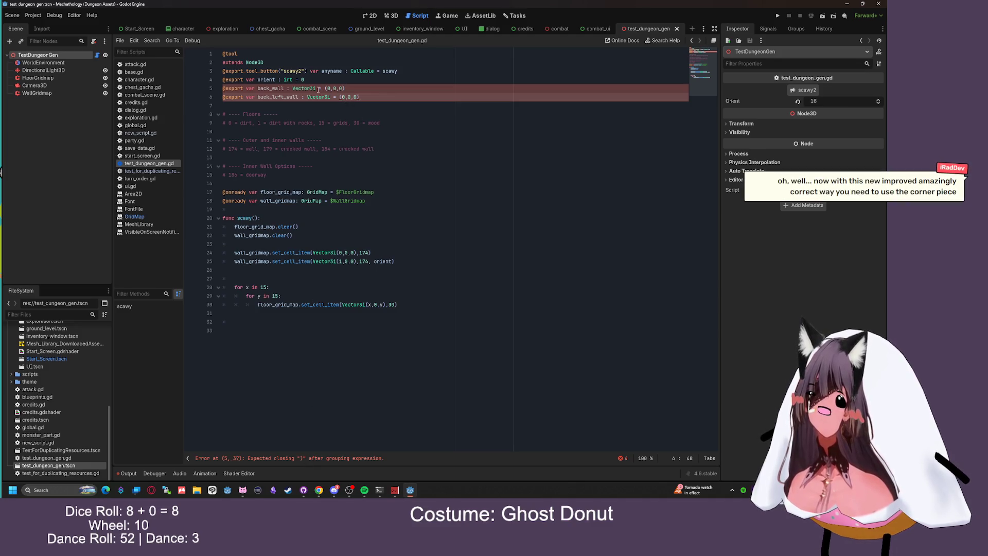
left_click(338, 97)
key("BackSpace")
key("BackSpace")
key("BackSpace")
left_click(325, 88)
key("BackSpace")
key("BackSpace")
key("BackSpace")
left_click(363, 94)
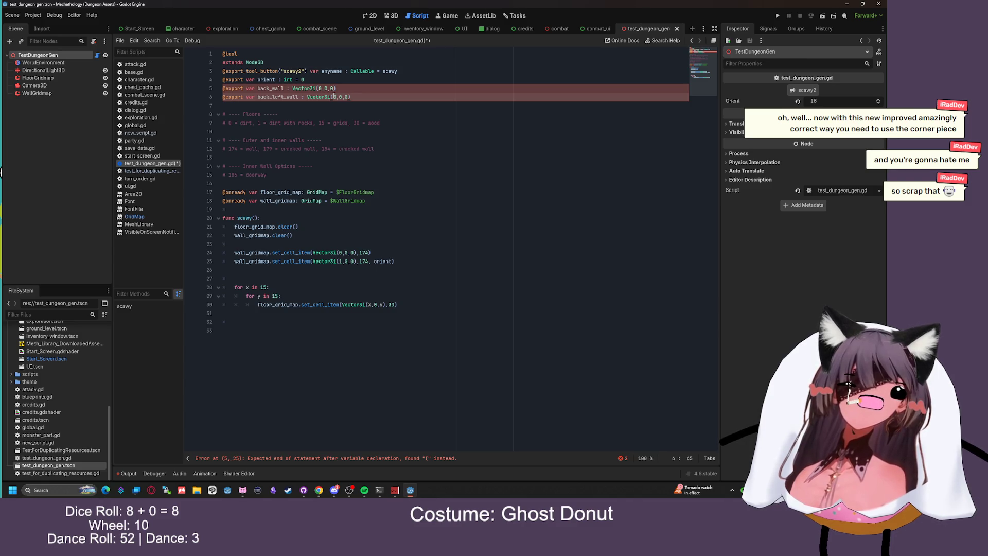
Make both defaults '= Vector3i(0,0,0)' on lines 5 and 6, then save without errors
left_click(316, 88)
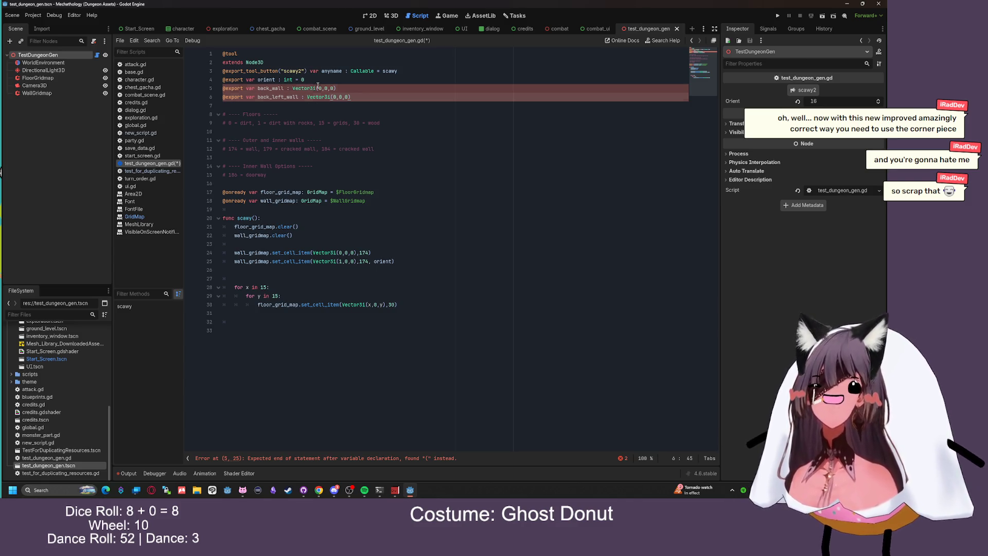
type("=")
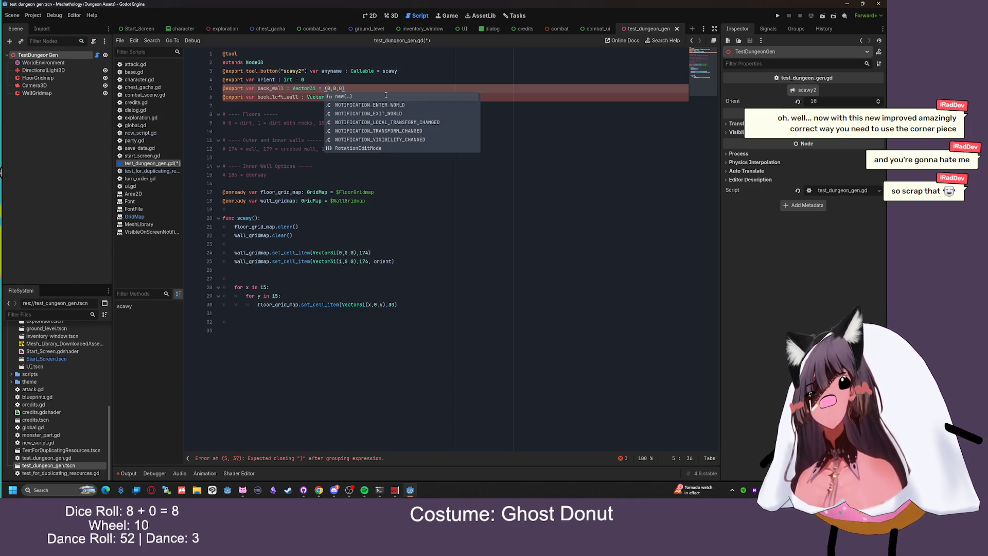
type("Vecto")
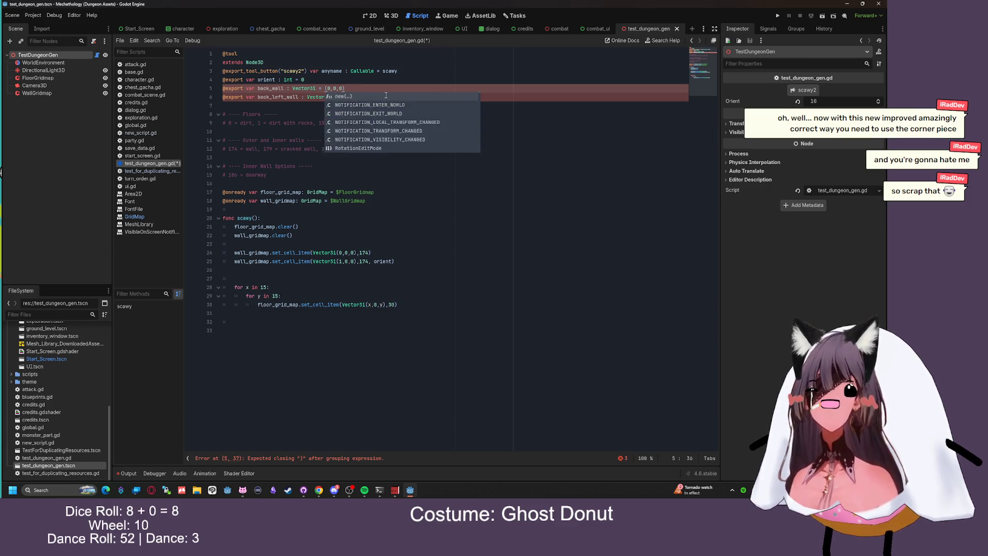
type("r3i")
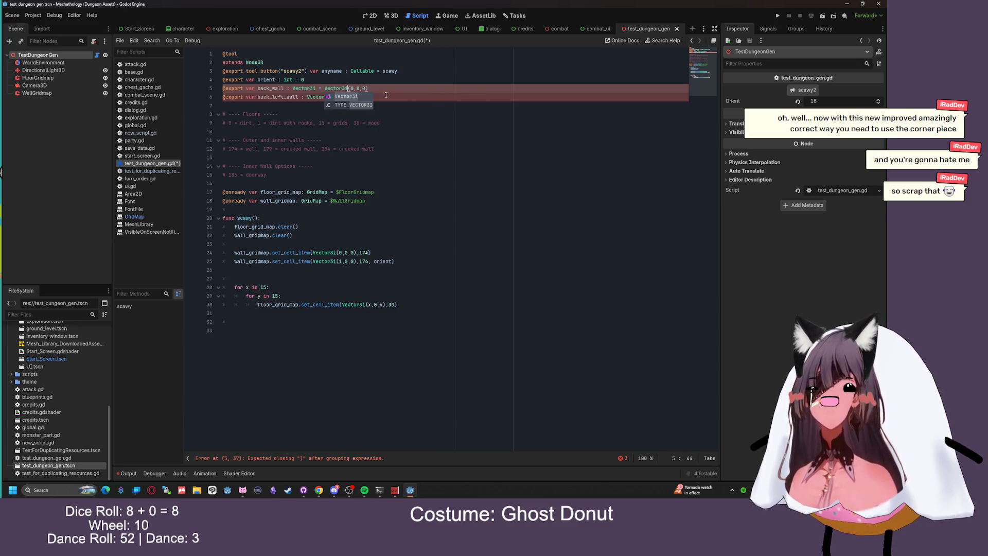
left_click(384, 96)
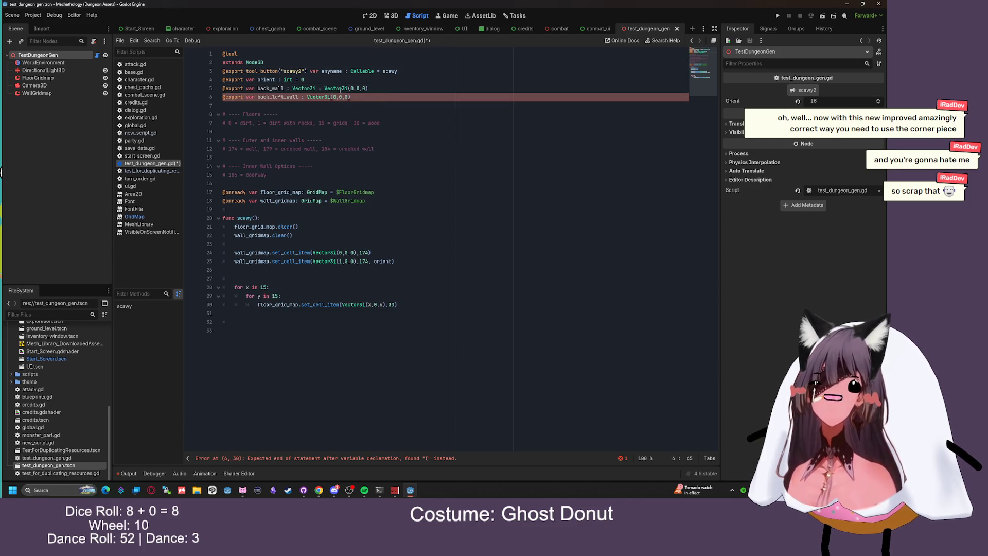
left_click_drag(348, 88, 325, 88)
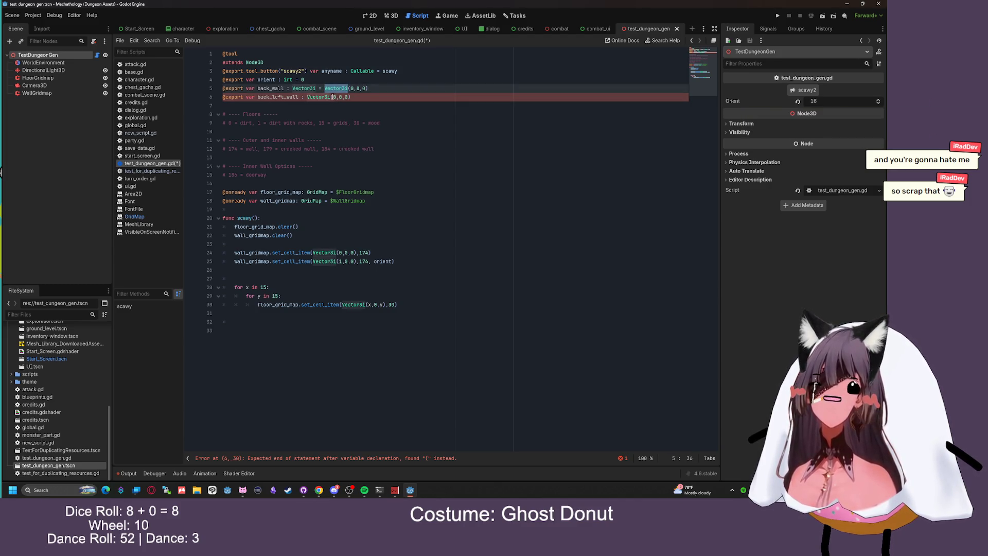
left_click(332, 97)
type("= Vector3i")
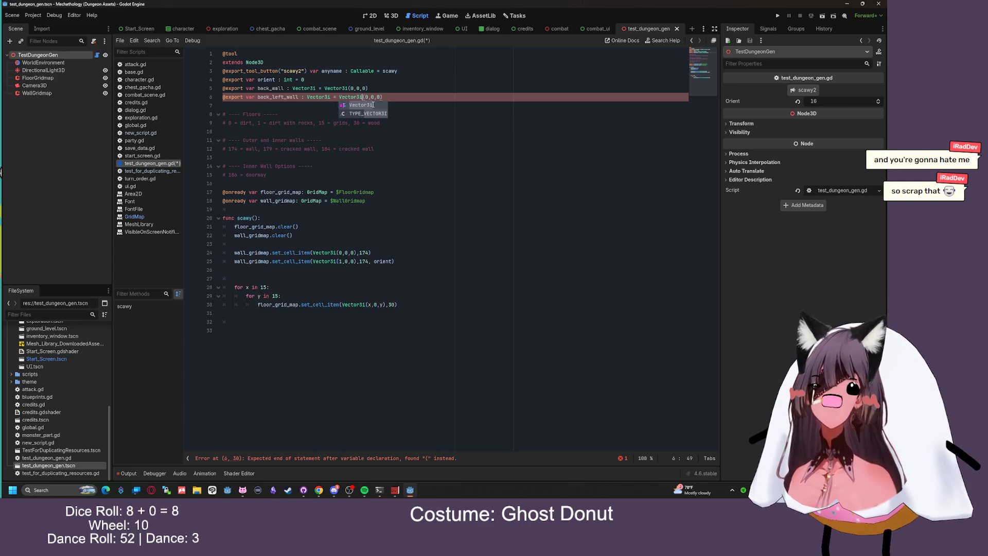
key("End")
key("ctrl+s")
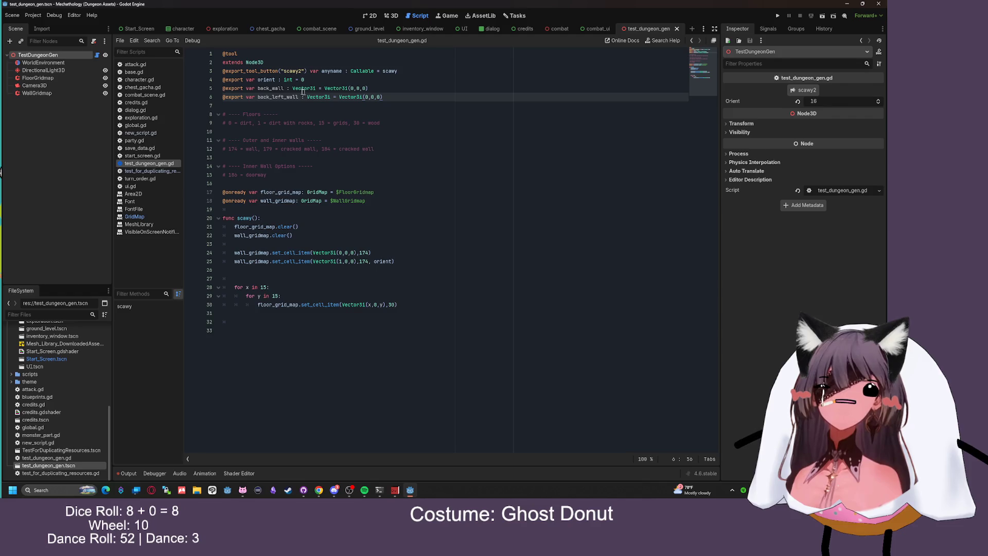
Replace the Vector3i literals on lines 24–25 with back_wall and back_left_wall, then save
left_click_drag(284, 88, 257, 88)
key("ctrl+c")
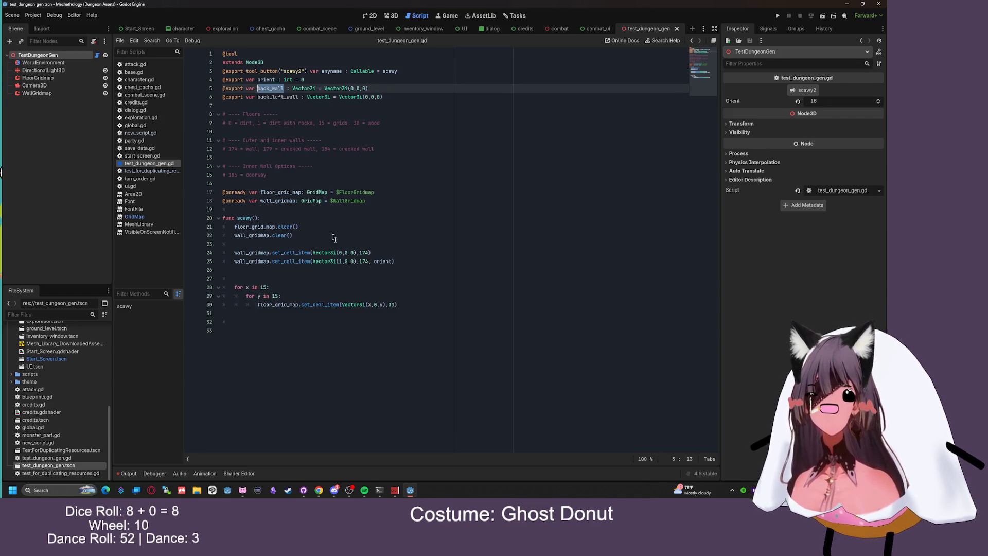
left_click_drag(356, 252, 312, 252)
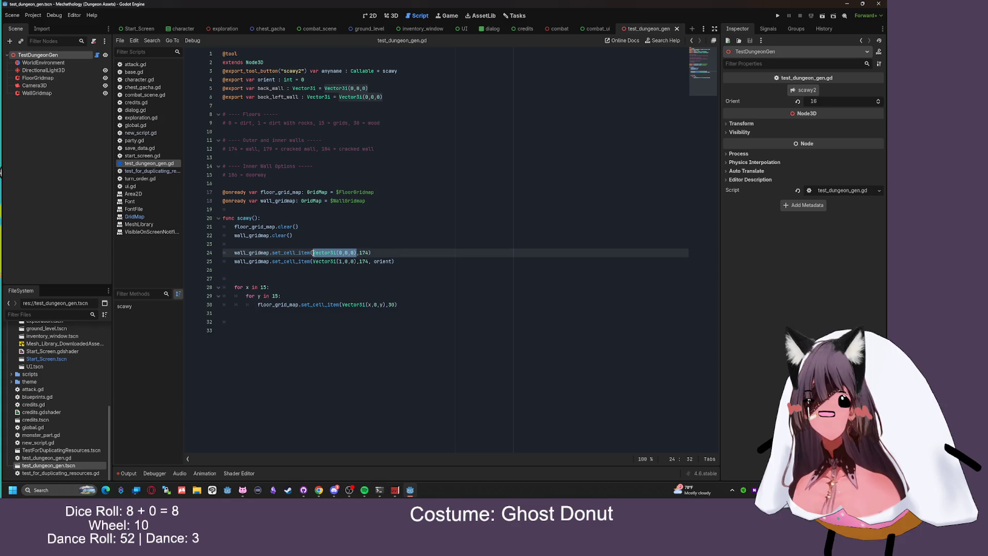
key("ctrl+v")
left_click_drag(298, 96, 258, 97)
key("ctrl+c")
left_click_drag(356, 261, 312, 262)
key("ctrl+v")
key("ctrl+s")
Change the back_wall and back_left_wall declarations on lines 5–6 to ':=' type inference and save
left_click(293, 88)
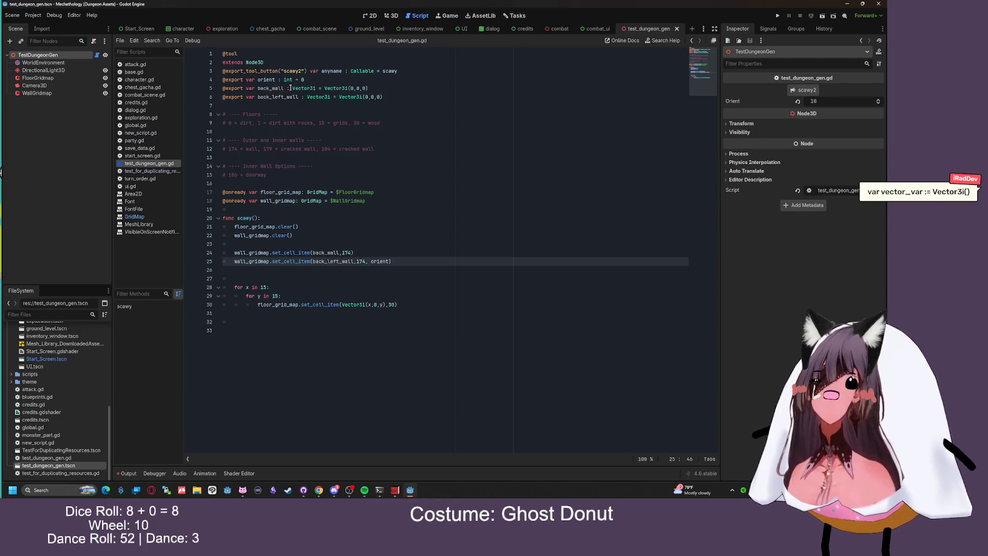
key("BackSpace")
type("=")
key("Delete")
key("Delete")
key("Delete")
key("Delete")
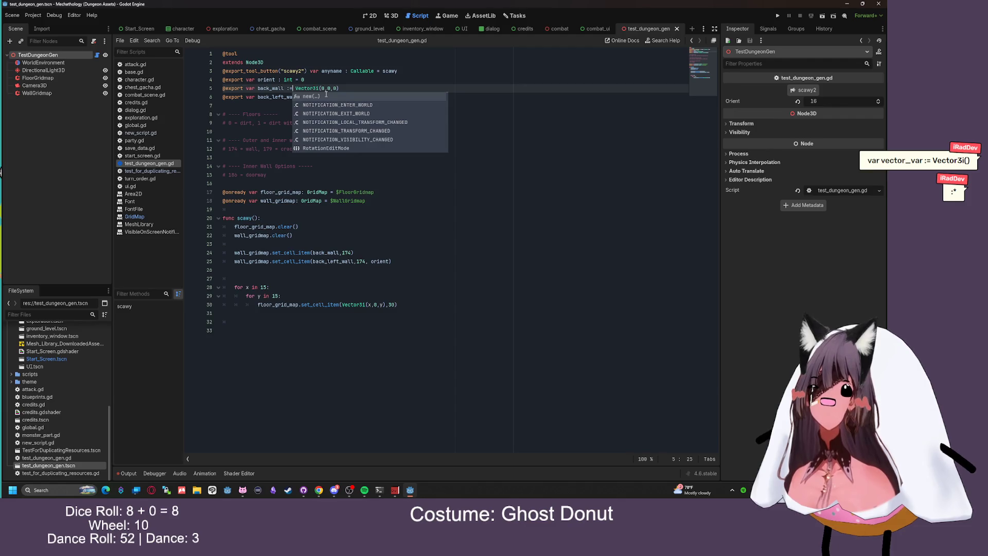
key("Escape")
left_click_drag(330, 98, 304, 99)
key("Delete")
key("Delete")
key("Delete")
left_click(379, 102)
key("ctrl+s")
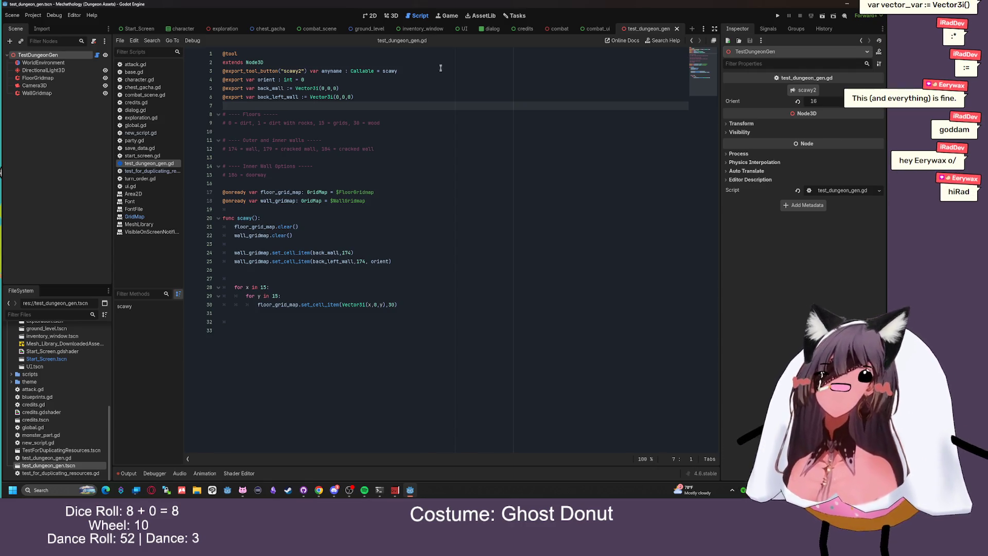
Rerun the dungeon generator with the scawy2 Inspector button, leaving only walls, then close test_dungeon_gen
left_click(447, 16)
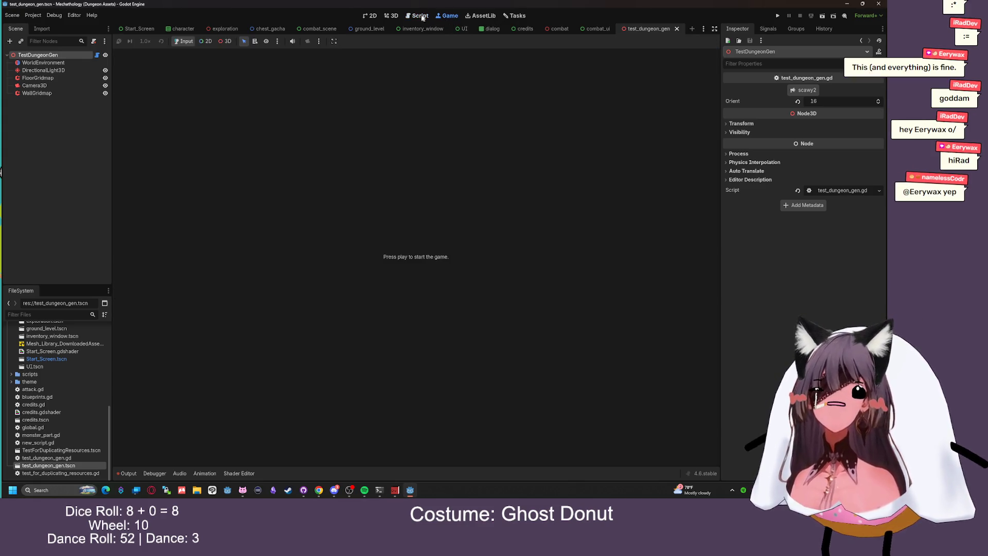
left_click(425, 16)
left_click(395, 16)
left_click_drag(438, 77, 449, 76)
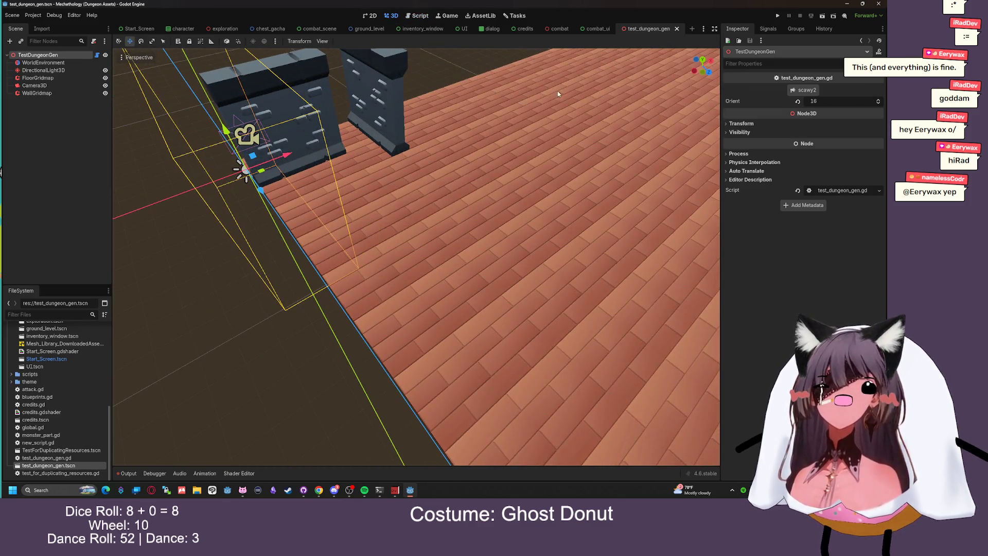
scroll(558, 95, "down", 5)
left_click(795, 90)
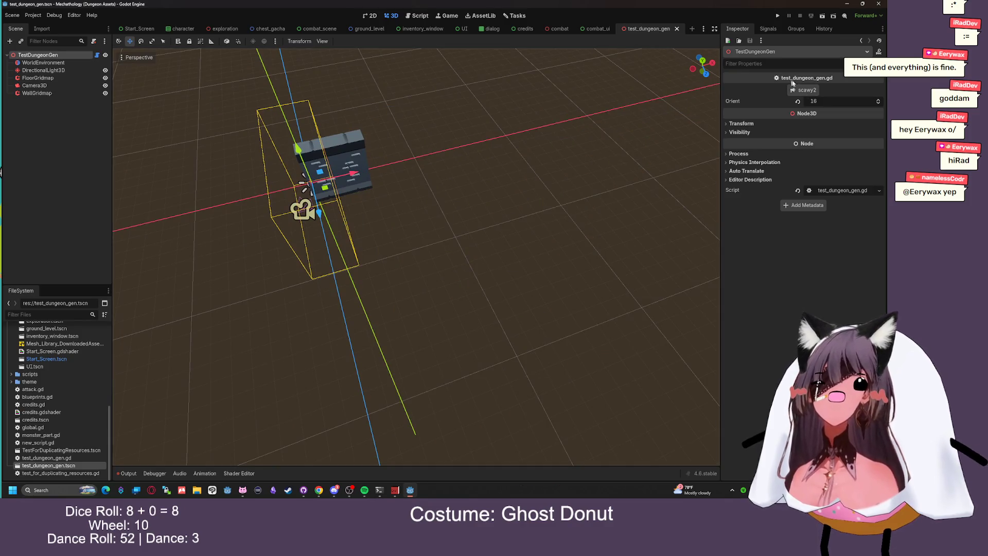
left_click(420, 15)
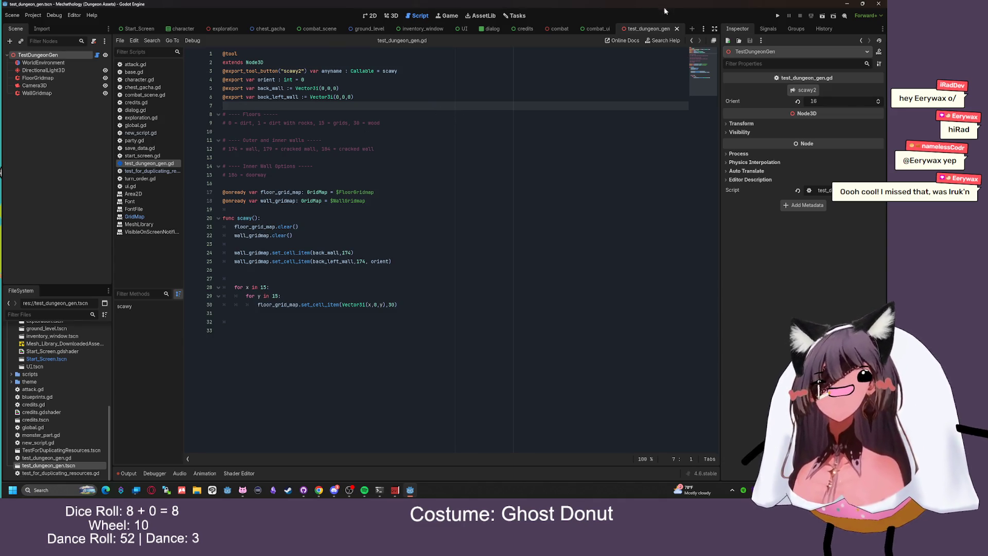
left_click(676, 28)
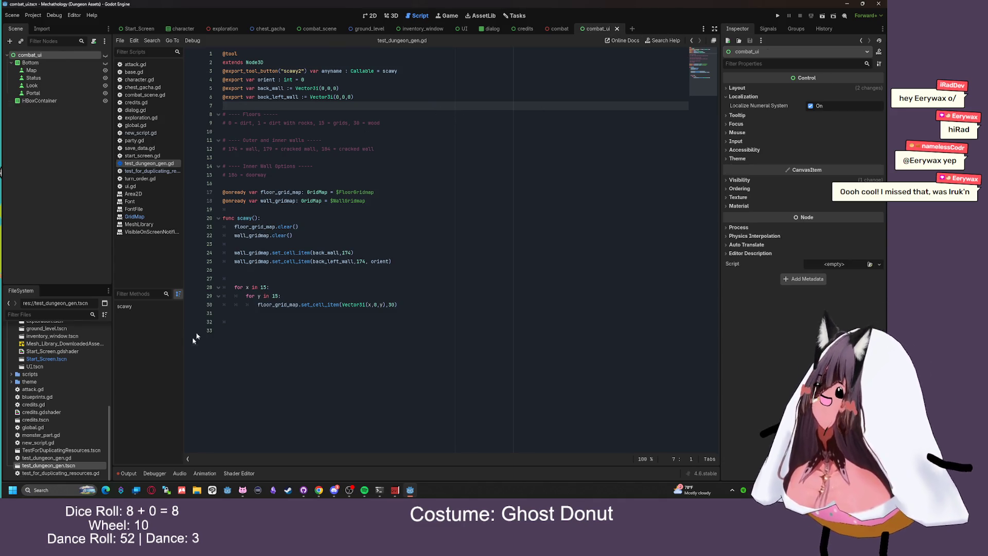
Reopen test_dungeon_gen.tscn, reselect the TestDungeonGen root to expose Back Wall fields, and view it in 3D
double_click(60, 465)
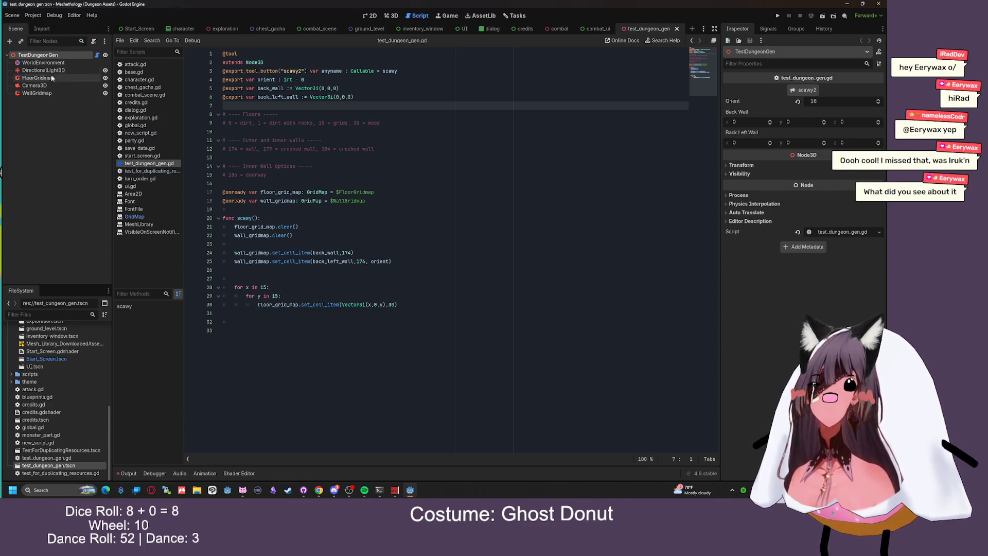
left_click(52, 79)
left_click(38, 54)
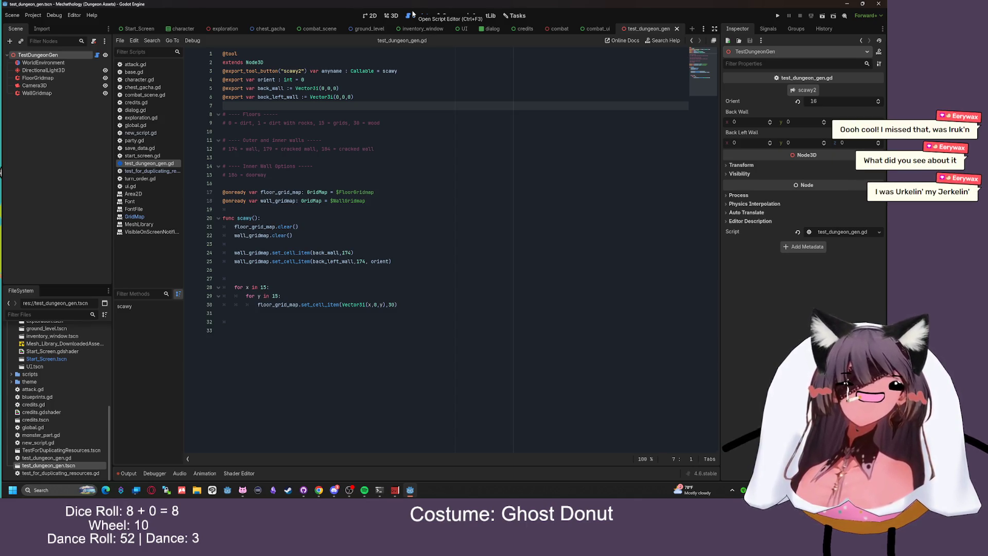
left_click(391, 15)
left_click_drag(430, 100, 435, 99)
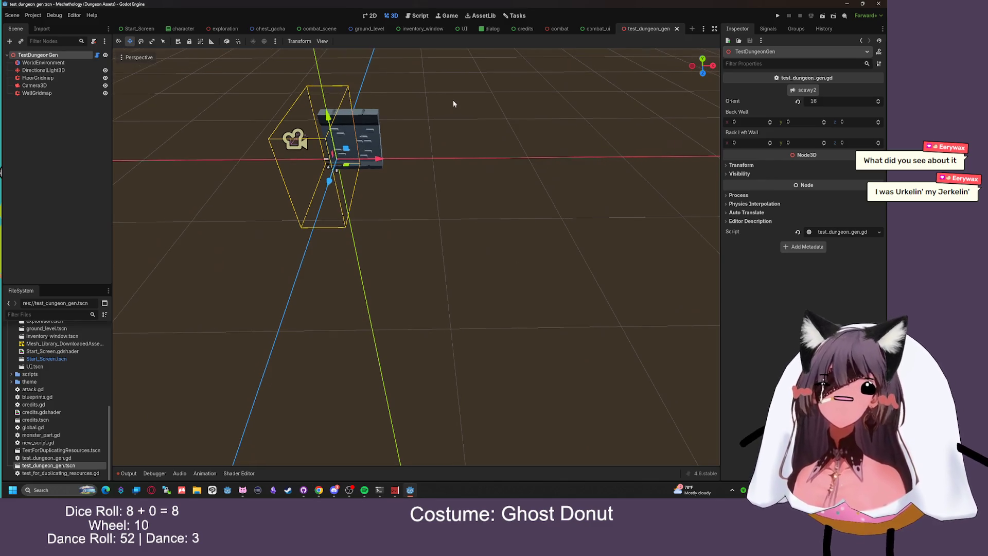
Return to the test_dungeon_gen.gd script and put the caret at the end of line 8
left_click(419, 16)
left_click(448, 16)
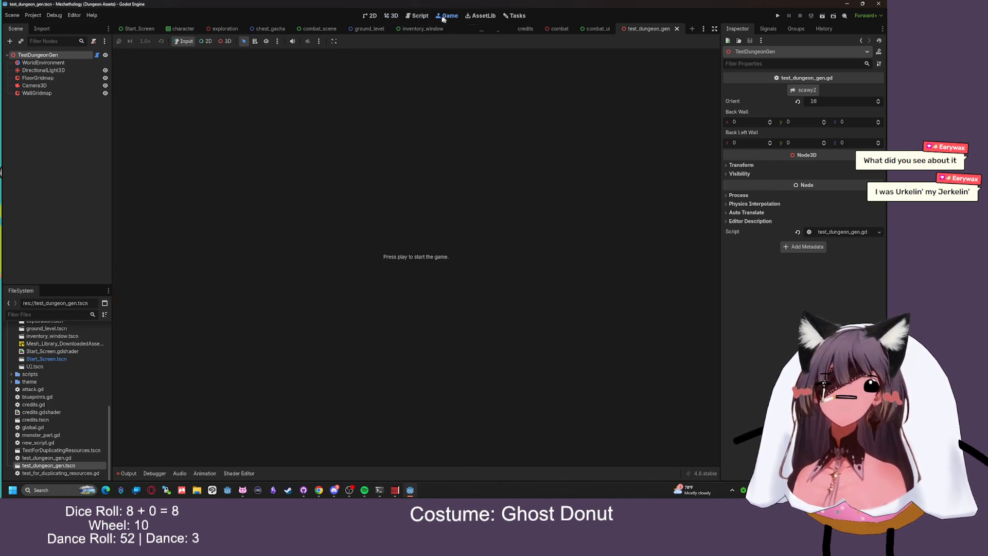
left_click(420, 16)
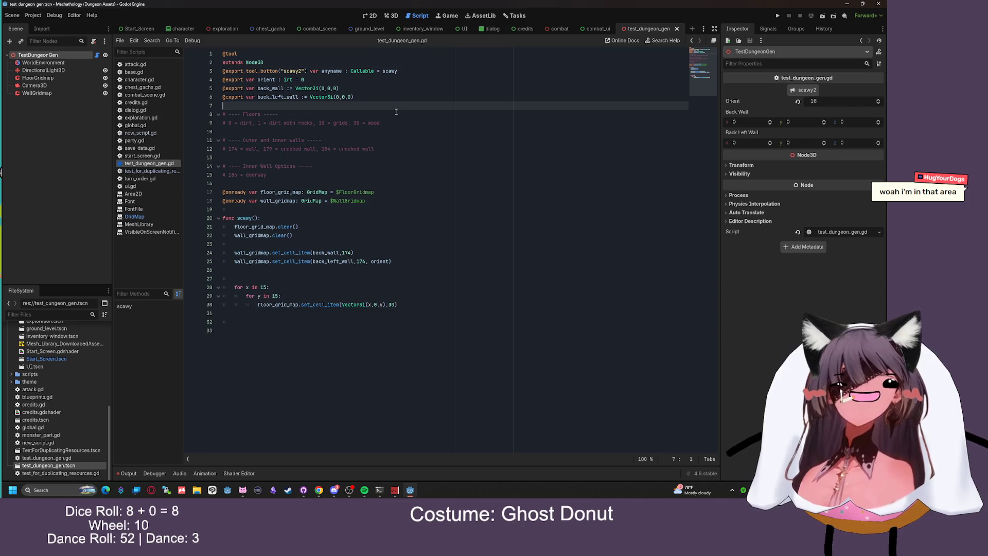
left_click(396, 112)
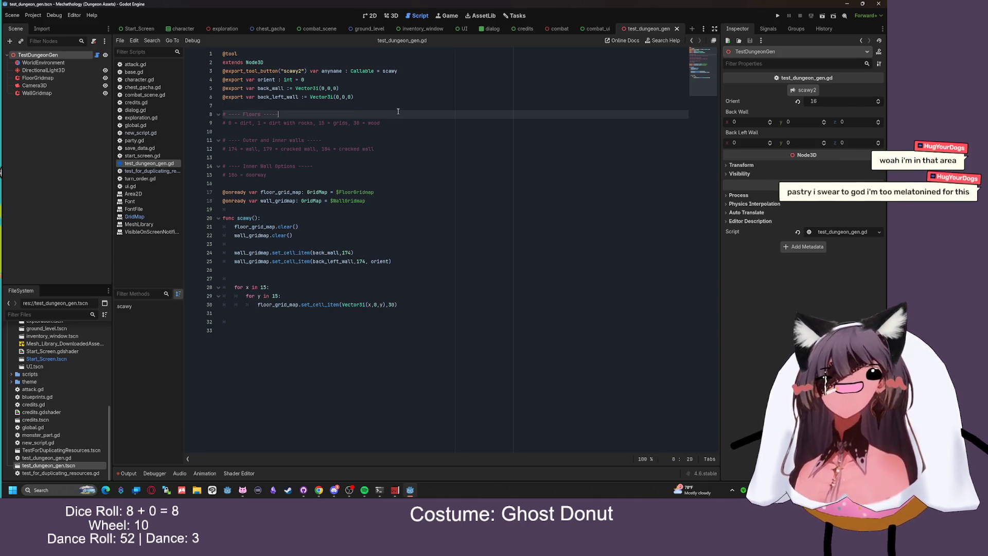
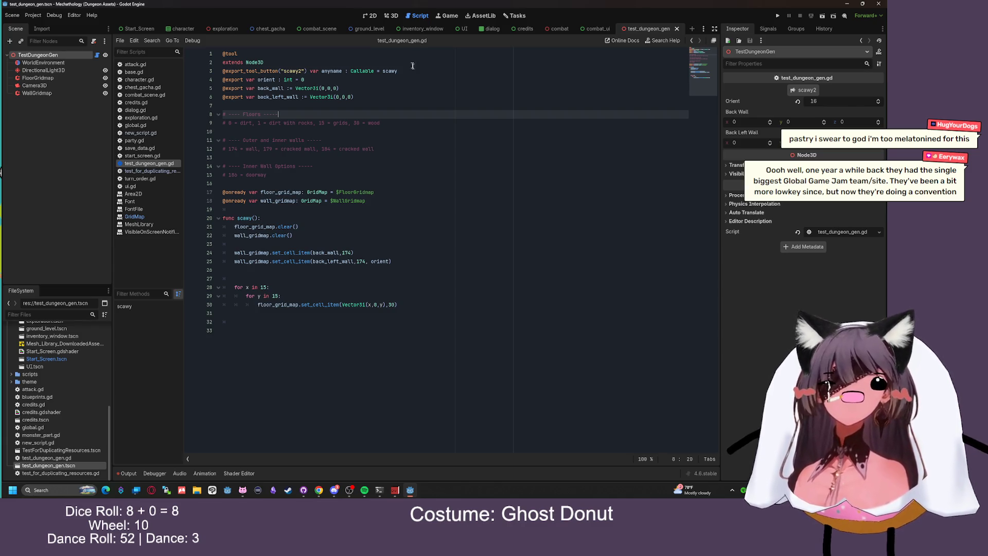
In the 3D view, set Back Left Wall to (0, 0, -1) and run scawy2 to build floor and walls
left_click(390, 16)
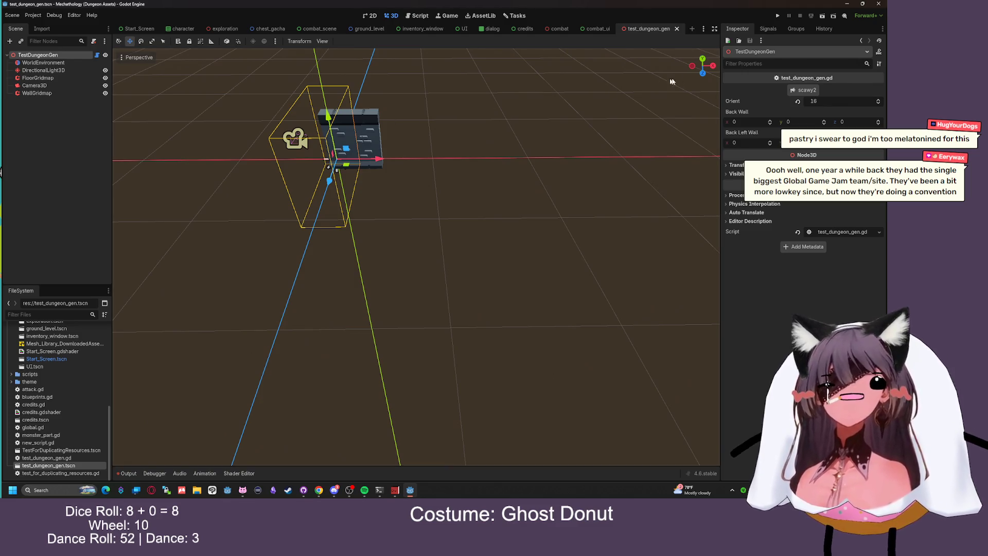
left_click(743, 121)
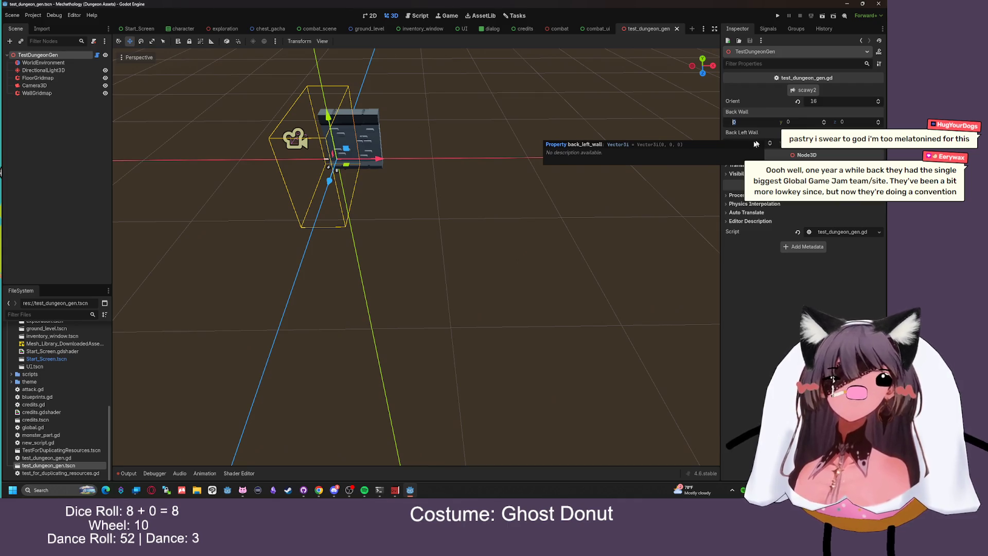
left_click(755, 143)
type("-1")
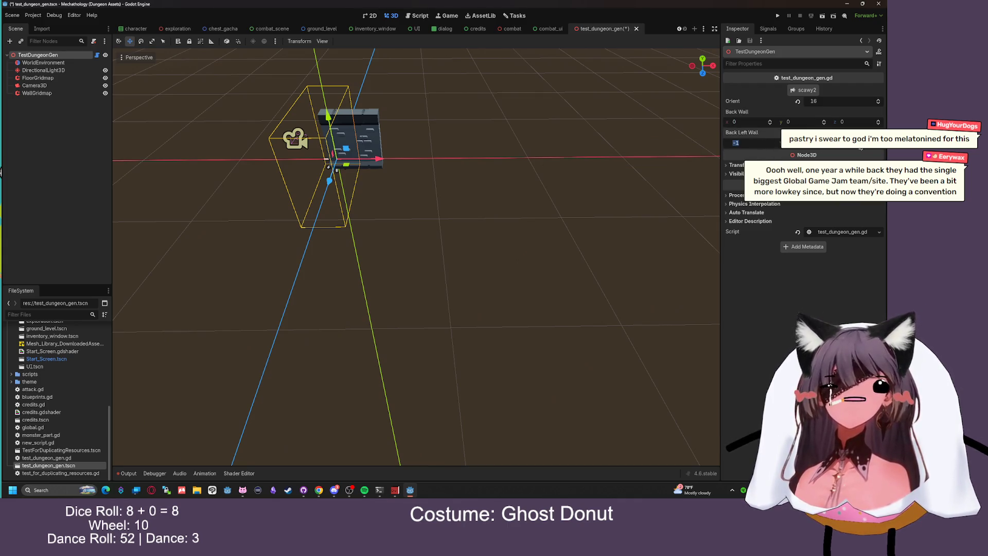
left_click(863, 143)
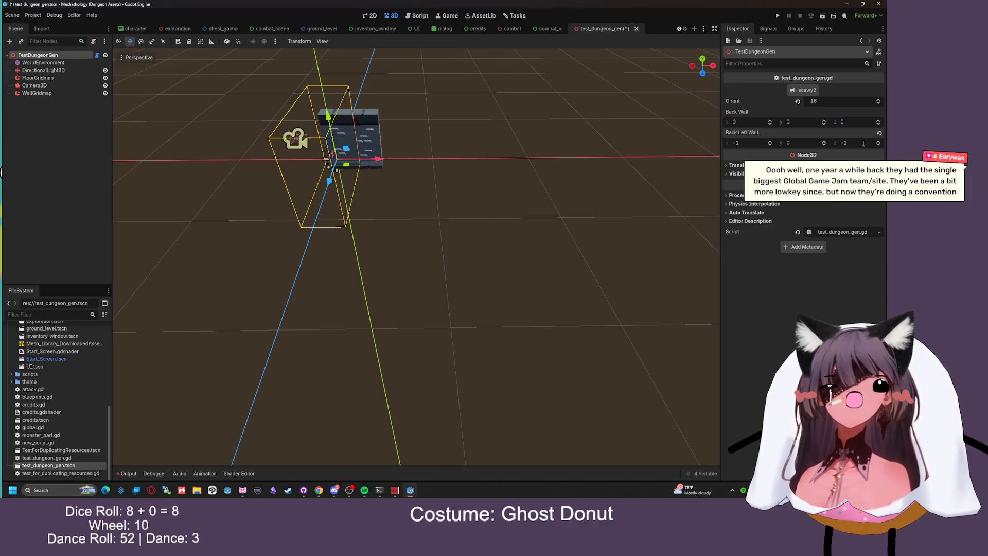
left_click(805, 90)
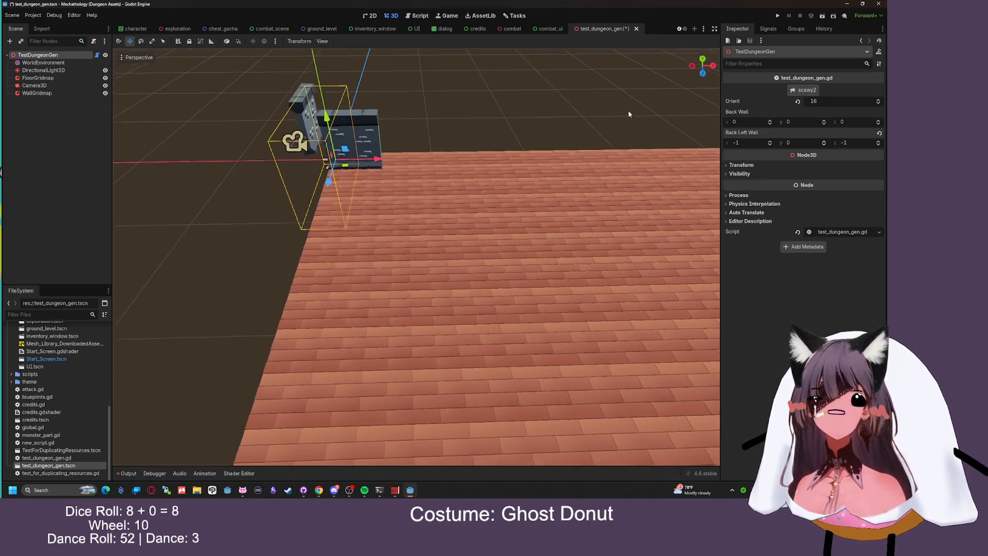
left_click(862, 142)
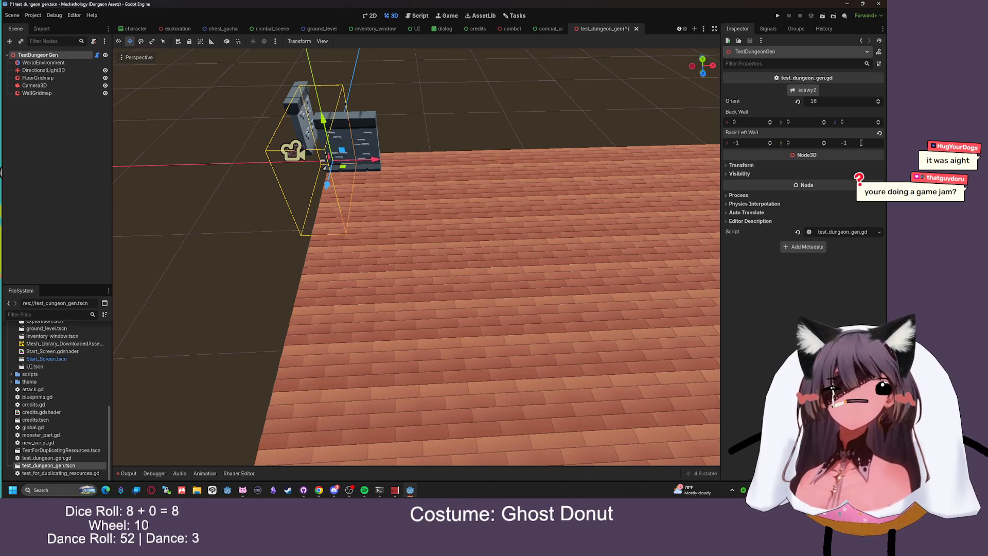
left_click(750, 142)
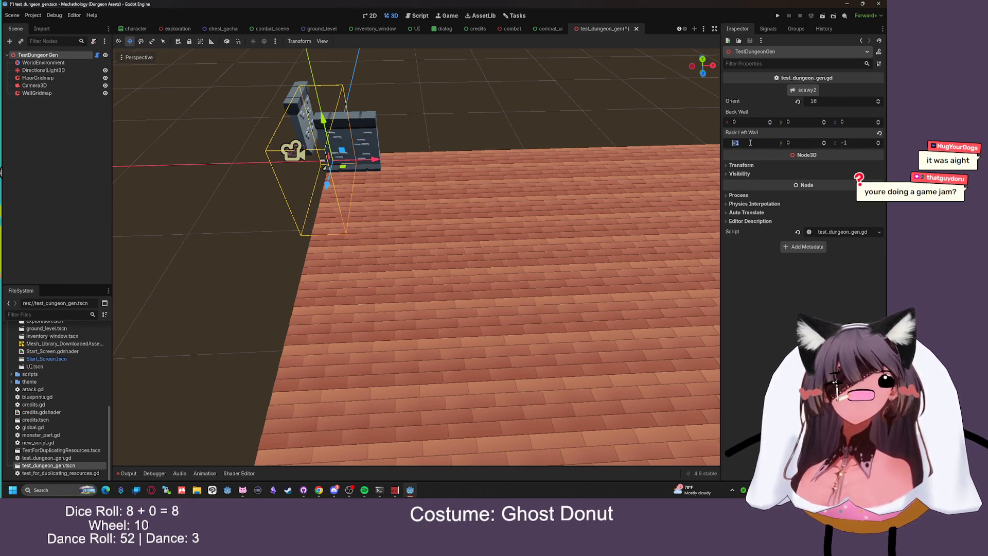
type("0")
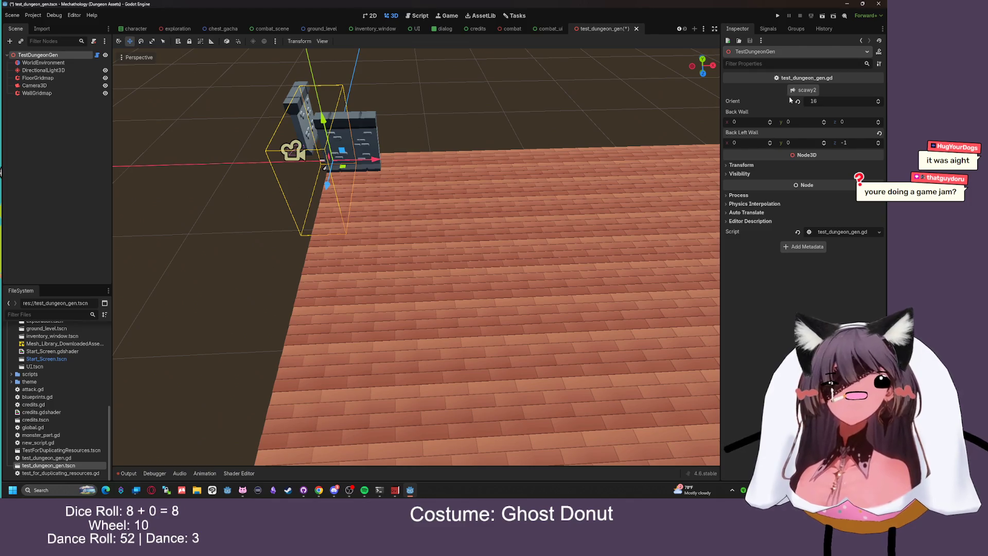
left_click(803, 93)
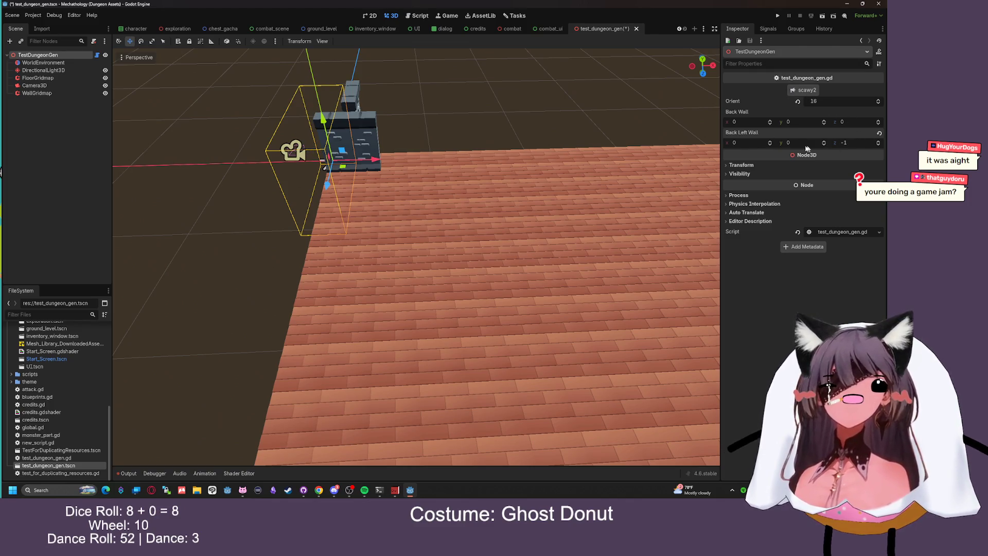
left_click(747, 142)
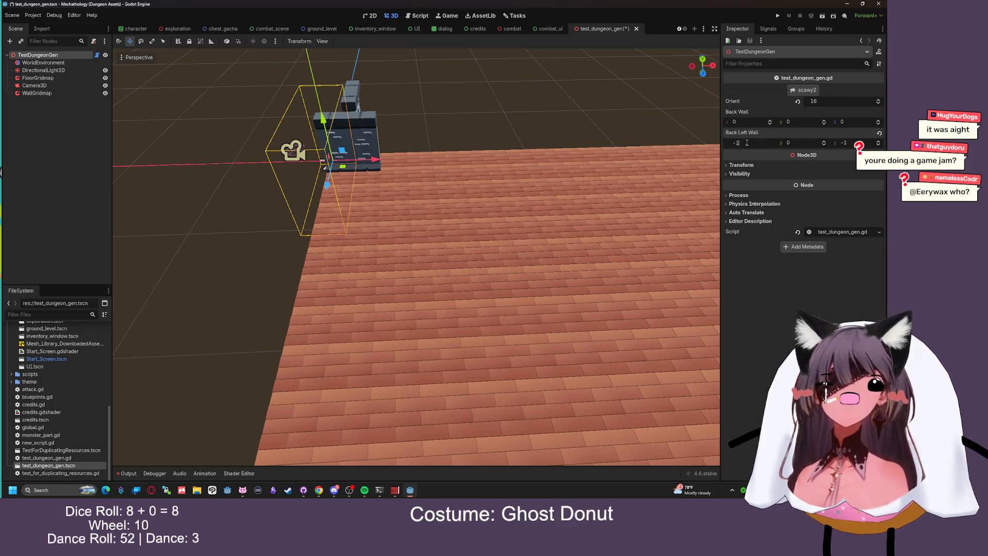
left_click_drag(694, 118, 618, 134)
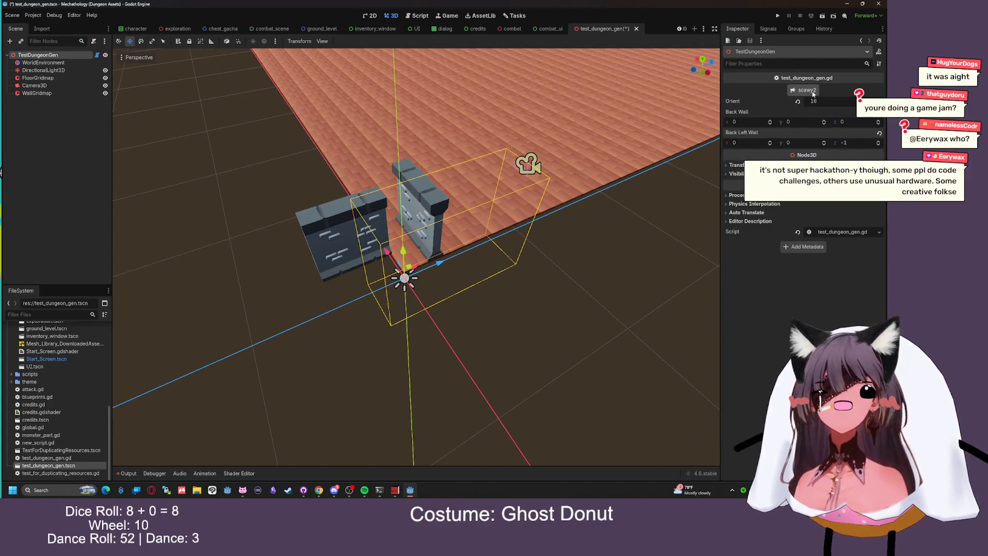
Try a Back Wall x of 1 with a negative z, then regenerate the walls with scawy2
left_click(813, 94)
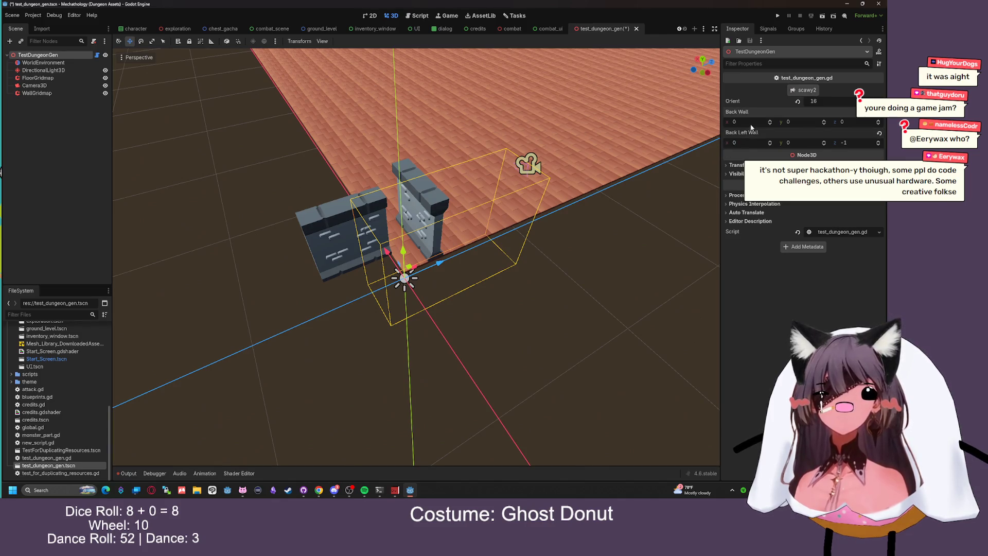
left_click(854, 123)
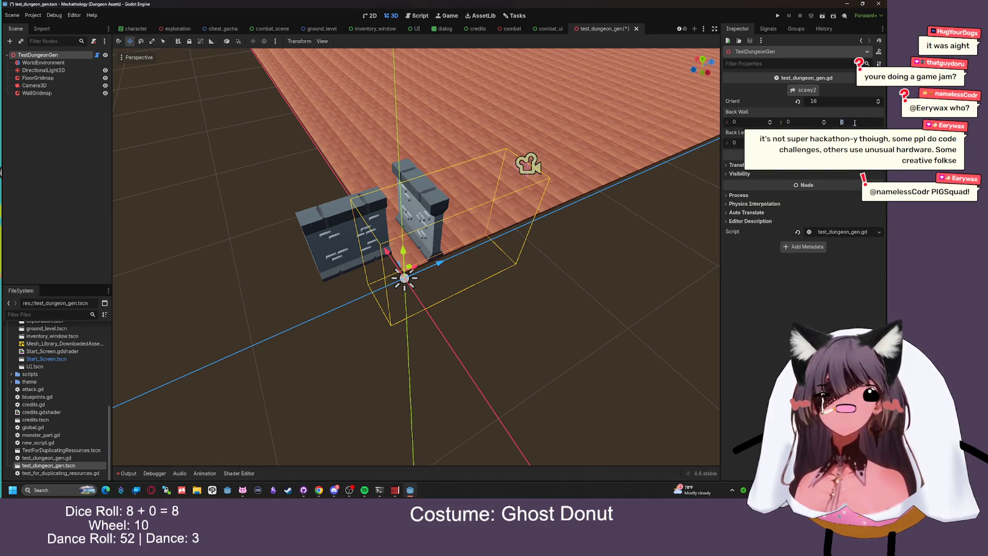
left_click(748, 124)
type("1")
key("Return")
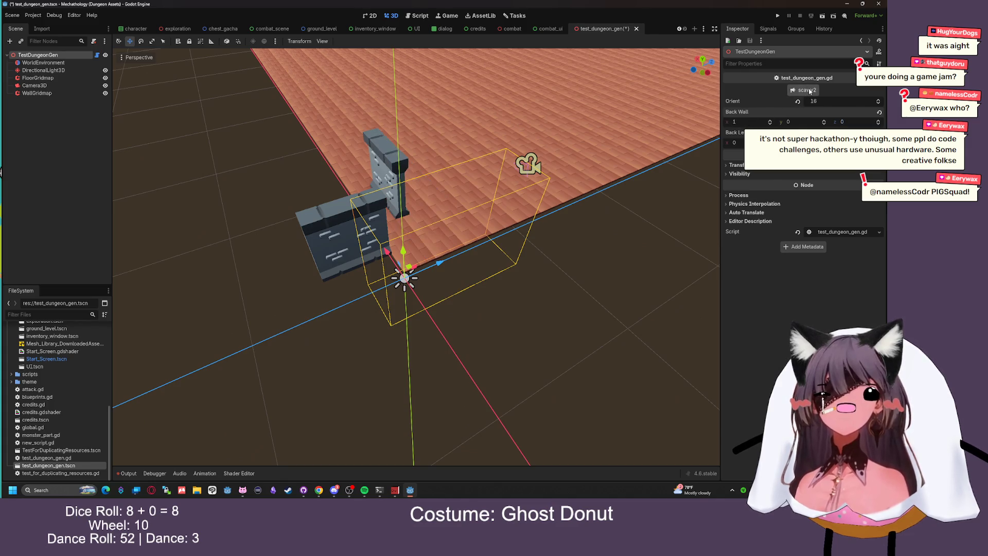
mouse_move(709, 124)
left_mouse_down()
mouse_move(617, 126)
mouse_move(712, 121)
left_mouse_up()
left_click(755, 123)
type("1")
key("Tab")
key("Tab")
type("-")
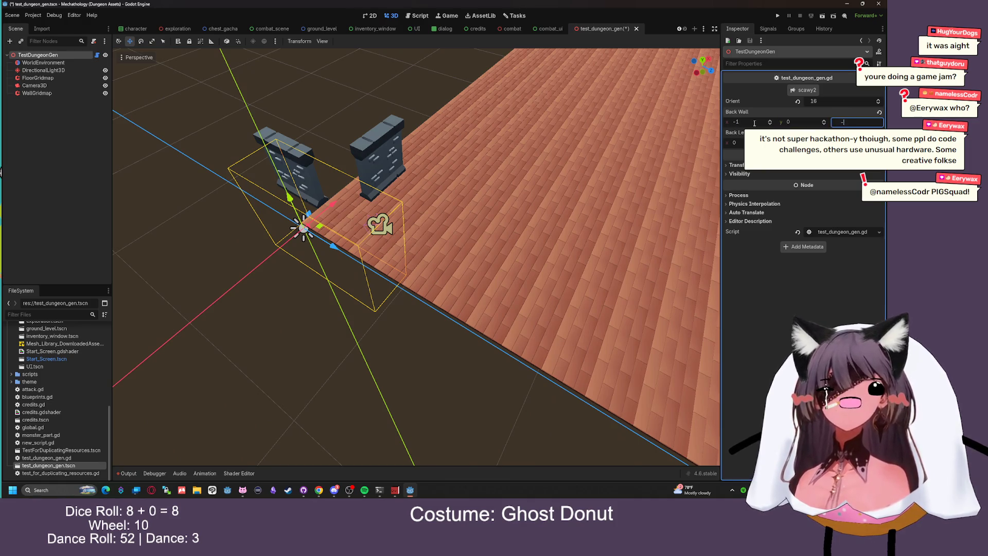
left_click(803, 90)
left_click_drag(643, 144, 572, 159)
Set Back Wall x to 0 and then -1, and drag Back Left Wall x and z to 5
left_click(742, 123)
type("0")
key("Tab")
key("Tab")
key("Return")
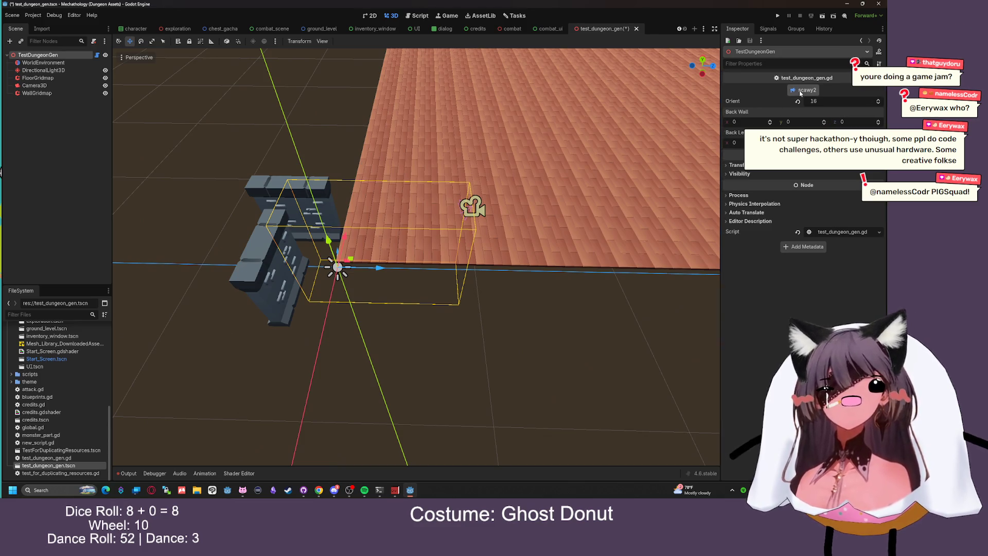
left_click_drag(581, 133, 603, 135)
left_click(854, 123)
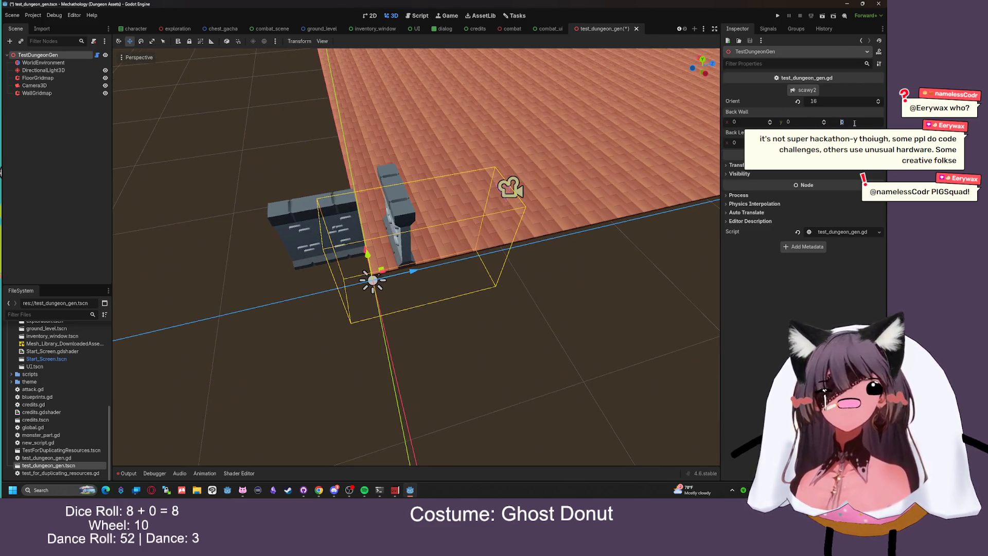
left_click(742, 122)
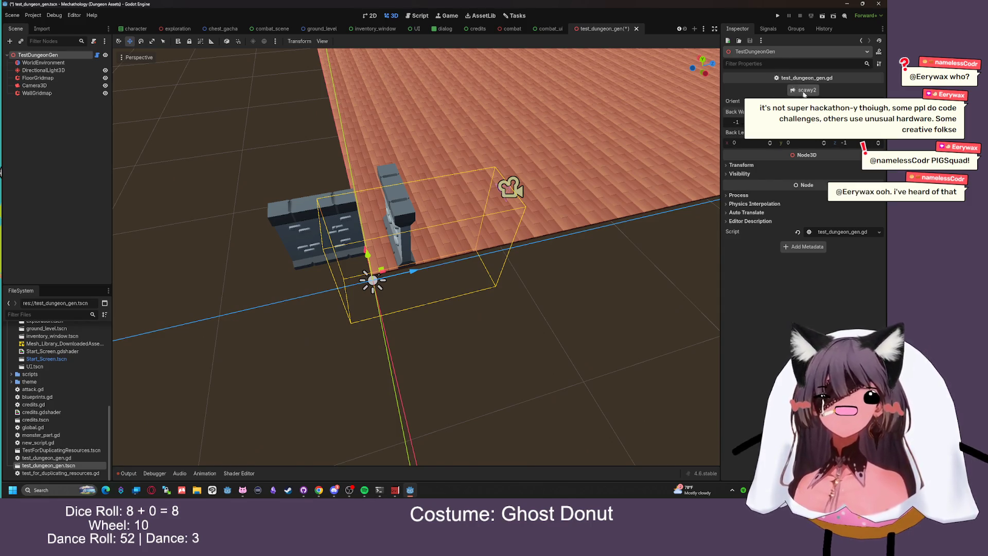
key("Return")
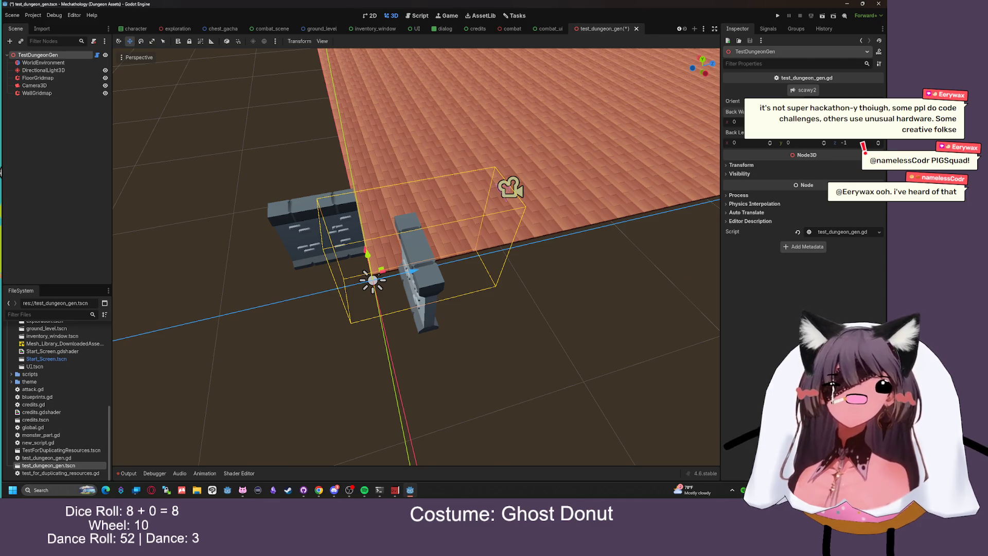
left_click_drag(442, 155, 489, 122)
left_click_drag(734, 142, 875, 146)
mouse_move(463, 232)
left_mouse_down()
mouse_move(575, 101)
mouse_move(643, 247)
mouse_move(673, 379)
mouse_move(584, 430)
left_mouse_up()
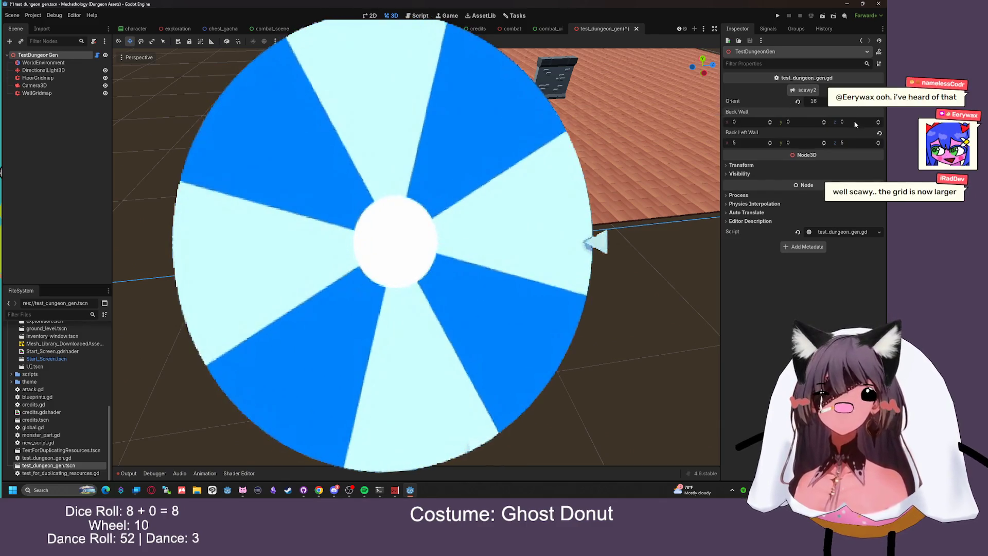
Enter 9 in the Back Wall z field and regenerate the walls twice with scawy2
left_click(855, 122)
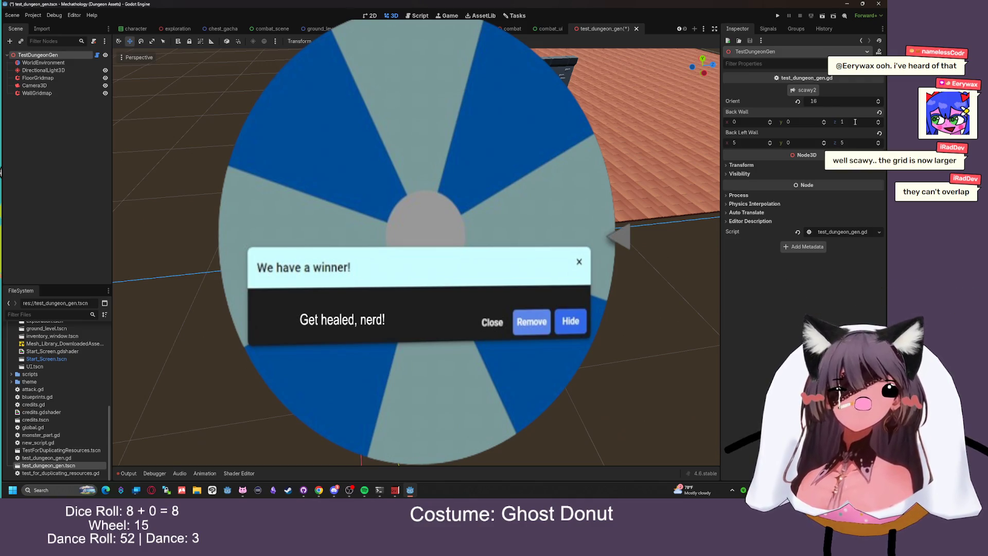
type("9")
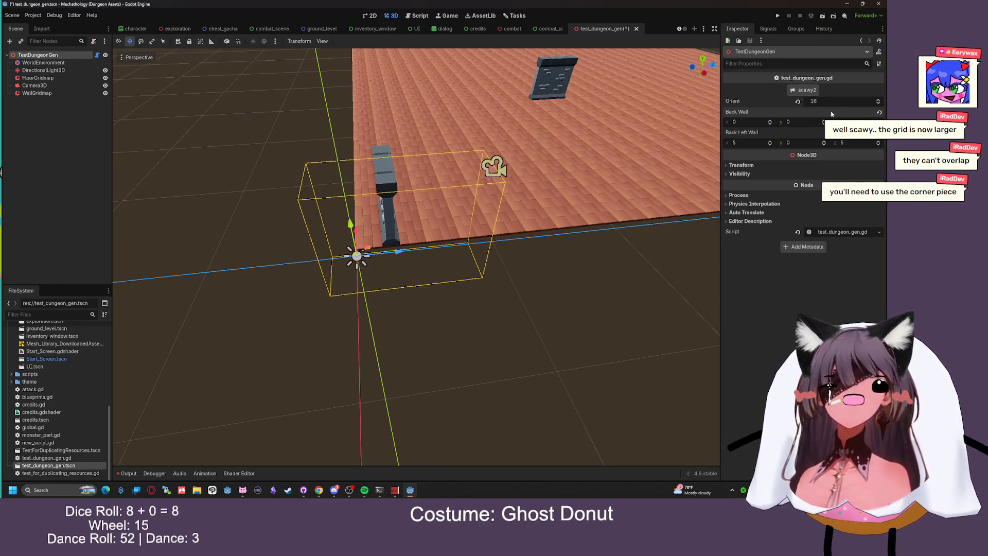
left_click(801, 91)
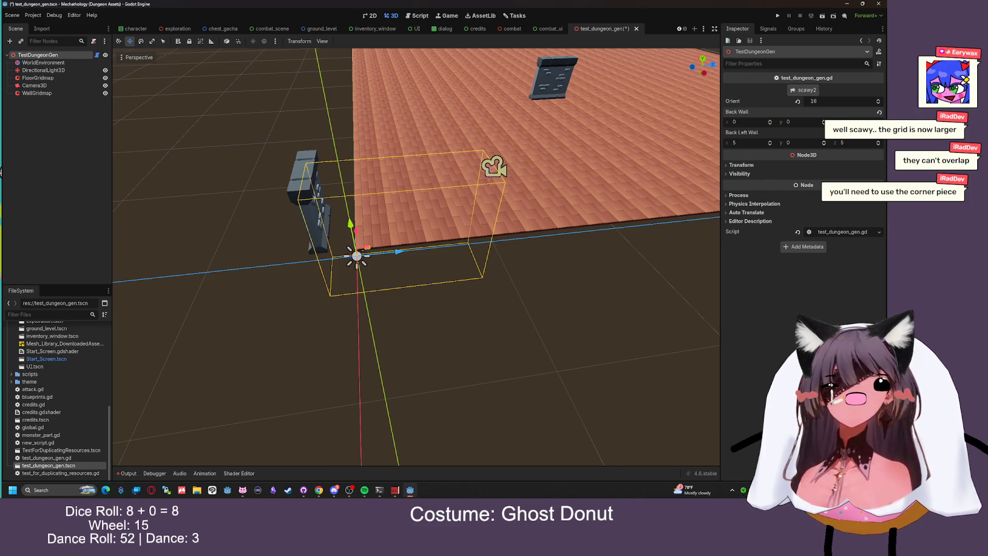
left_click(807, 92)
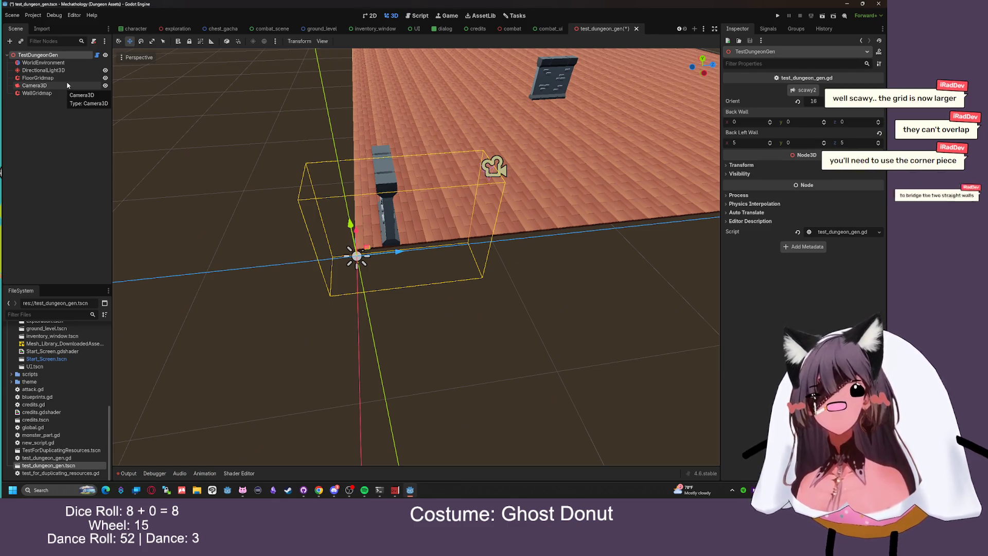
Give FloorGridmap a 3 × 1 × 3 cell size, then reselect TestDungeonGen and save the scene
left_click(37, 78)
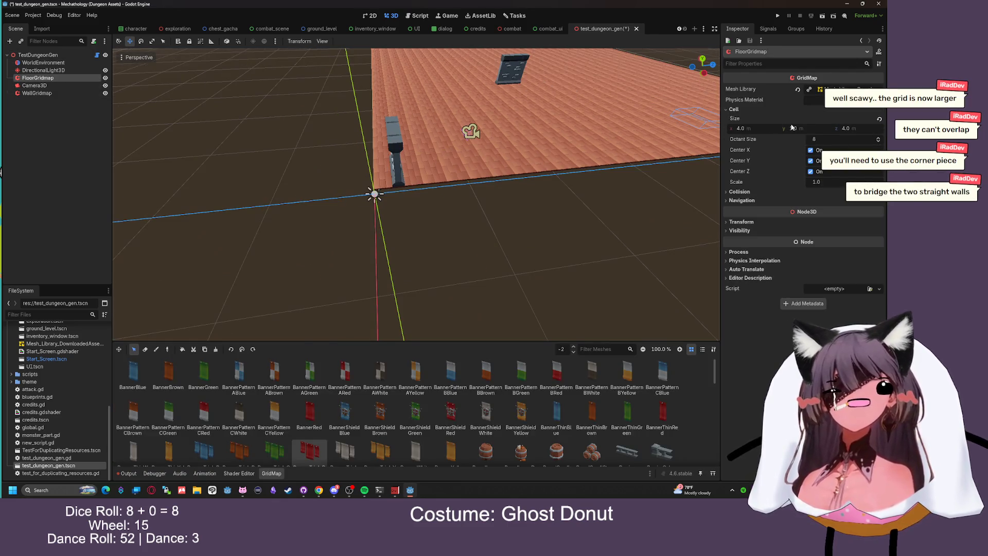
left_click(793, 127)
type("1")
left_click(757, 128)
type("3")
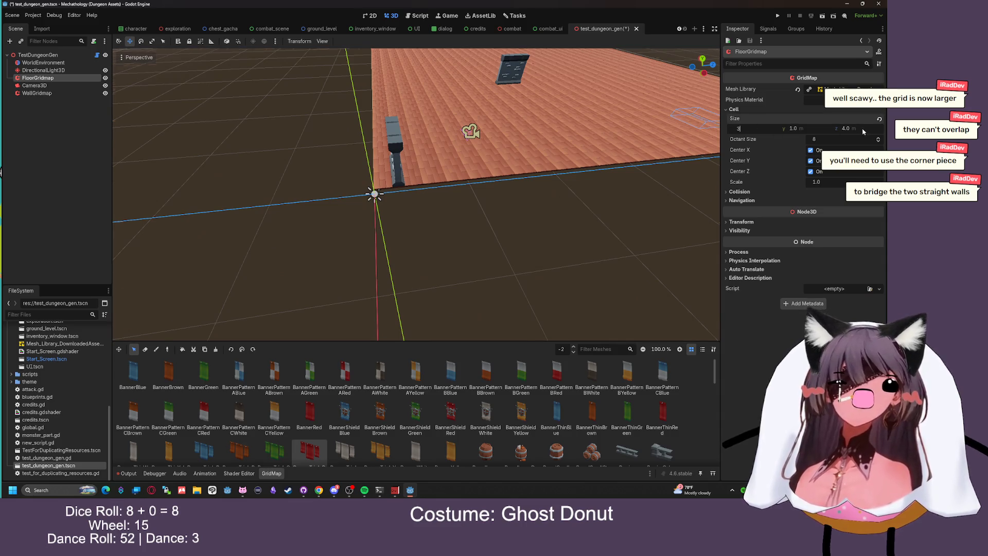
left_click(863, 132)
type("3")
key("Return")
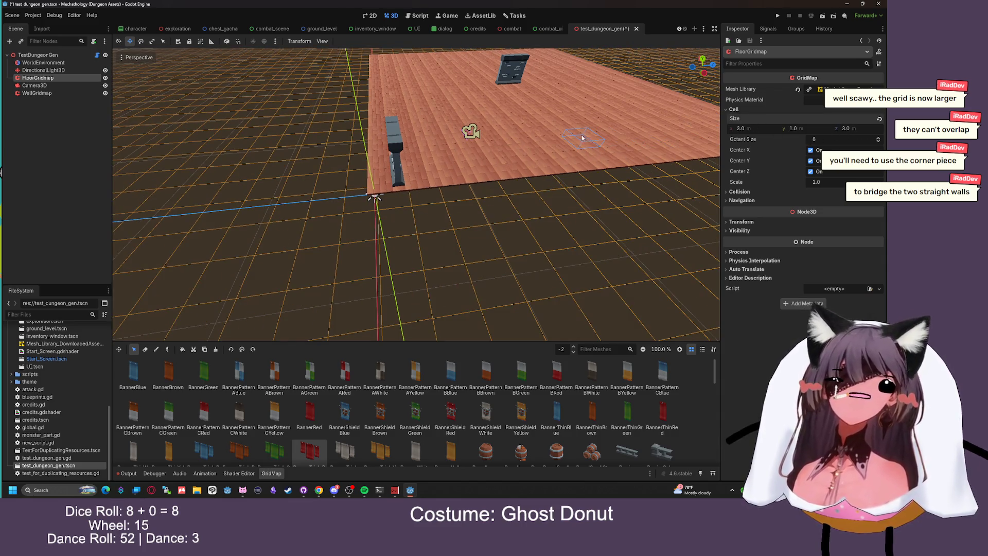
scroll(582, 138, "up", 2)
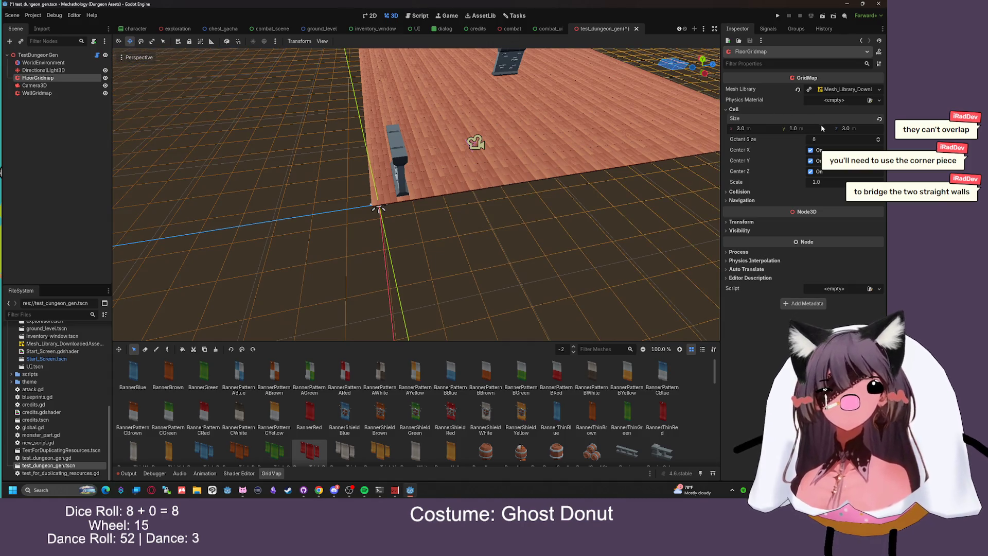
left_click(50, 55)
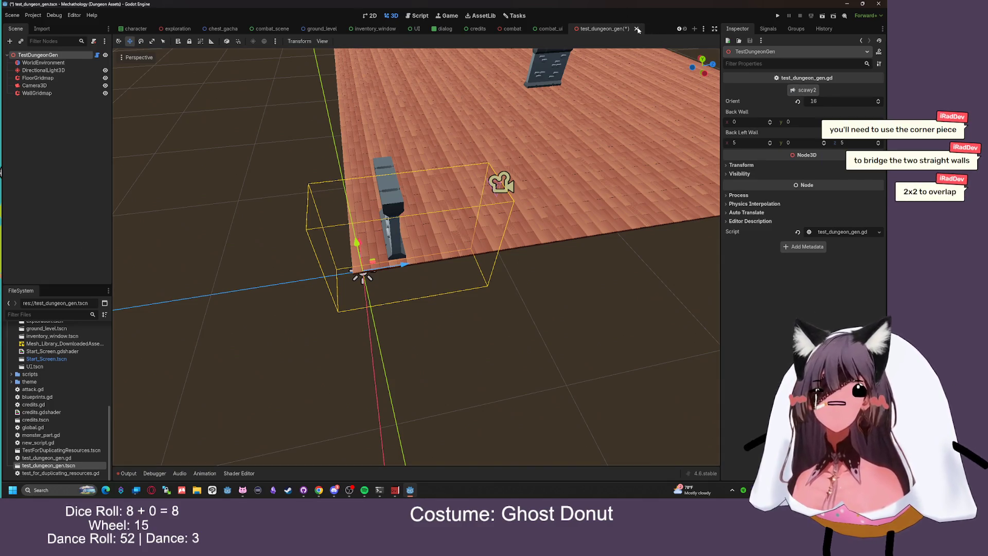
key("ctrl+s")
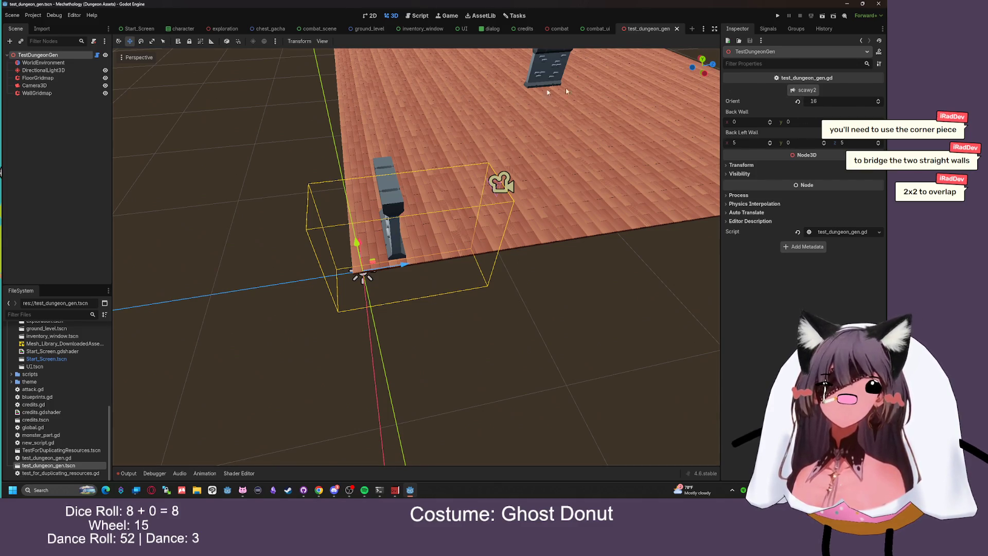
Close and reopen test_dungeon_gen.tscn, then set the Back Wall x and z values to reach (0, 0, -1)
middle_click(638, 33)
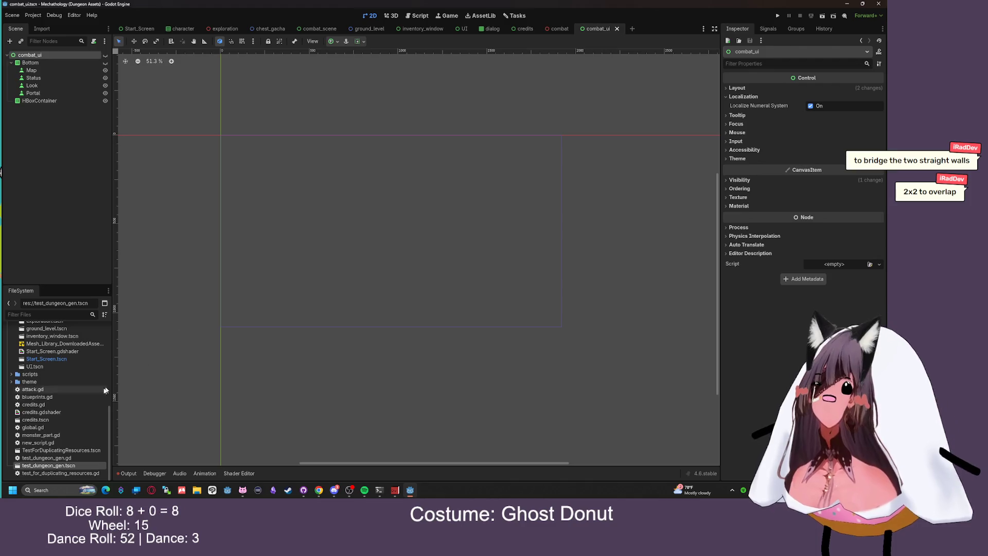
double_click(71, 466)
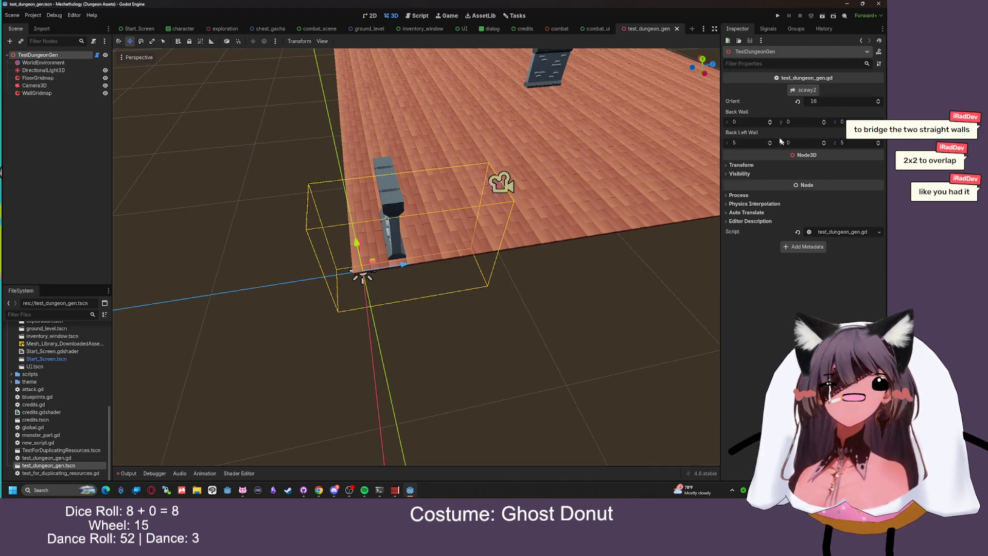
left_click(750, 121)
type("1")
key("Return")
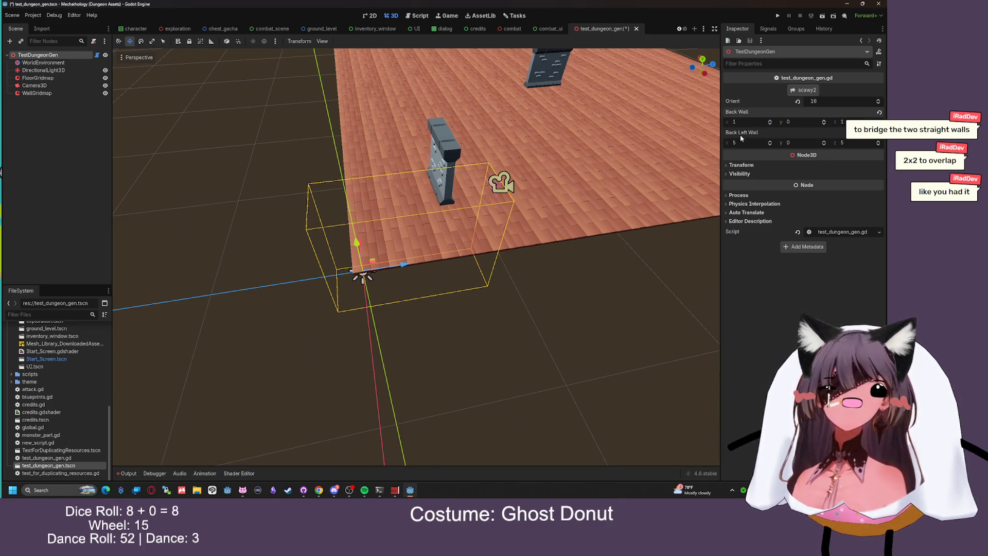
left_click(848, 120)
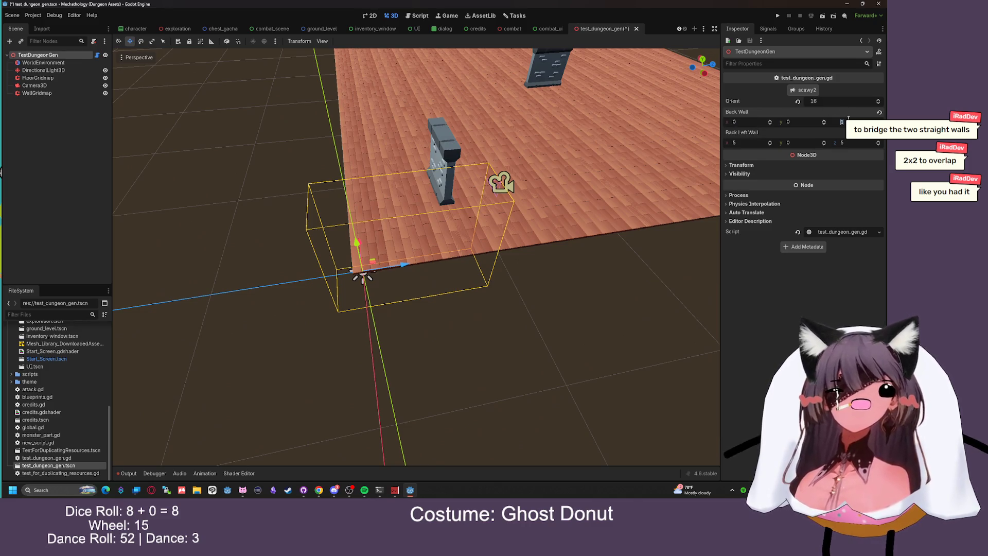
type("0")
left_click_drag(535, 149, 570, 145)
type("-1")
key("Return")
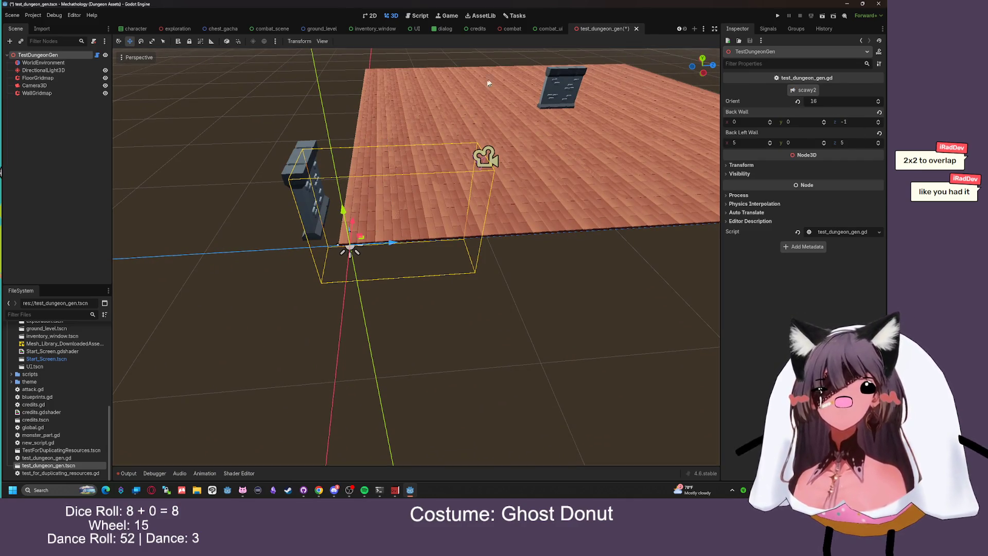
left_click(57, 77)
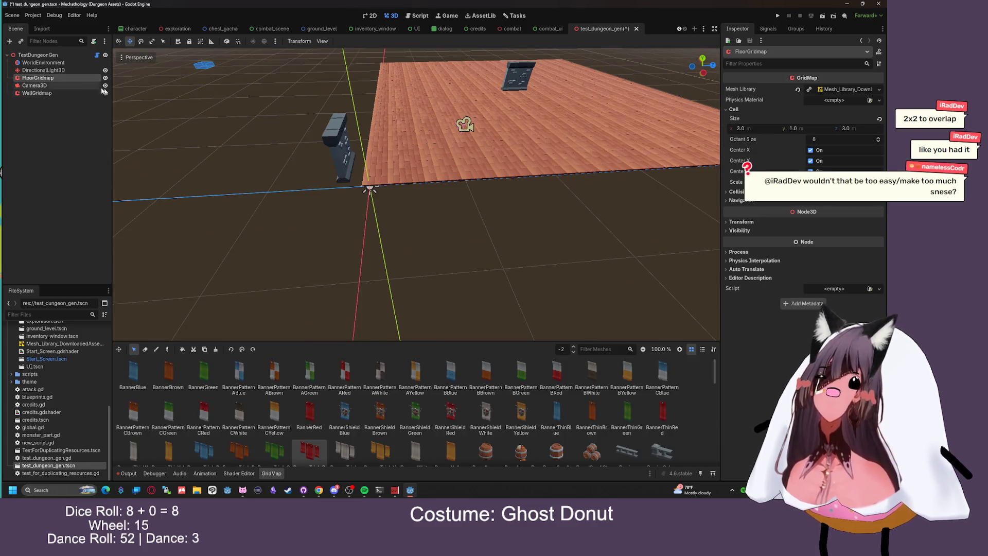
Set the FloorGridmap cell size x and z to 2, then to 4
left_click(746, 128)
type("2")
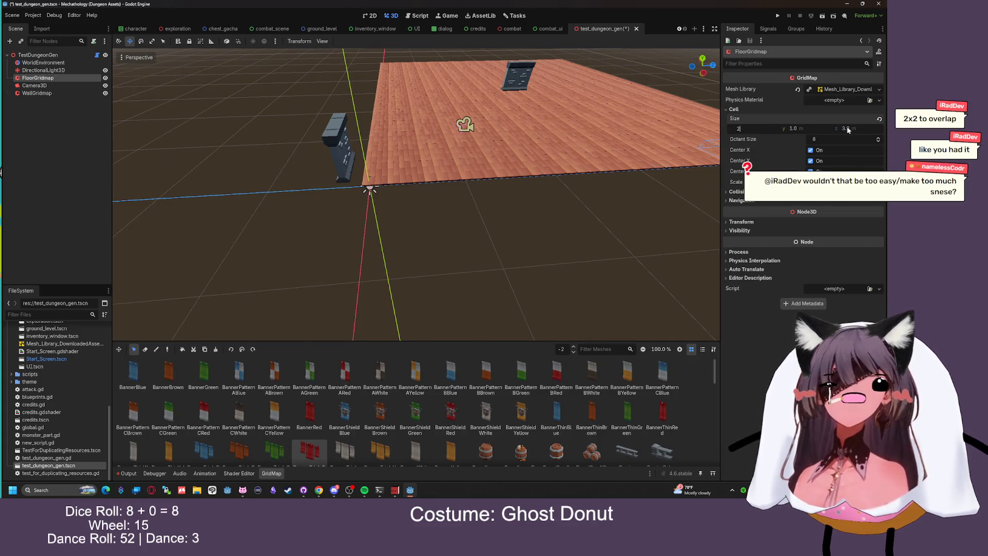
left_click(847, 128)
type("2")
key("Return")
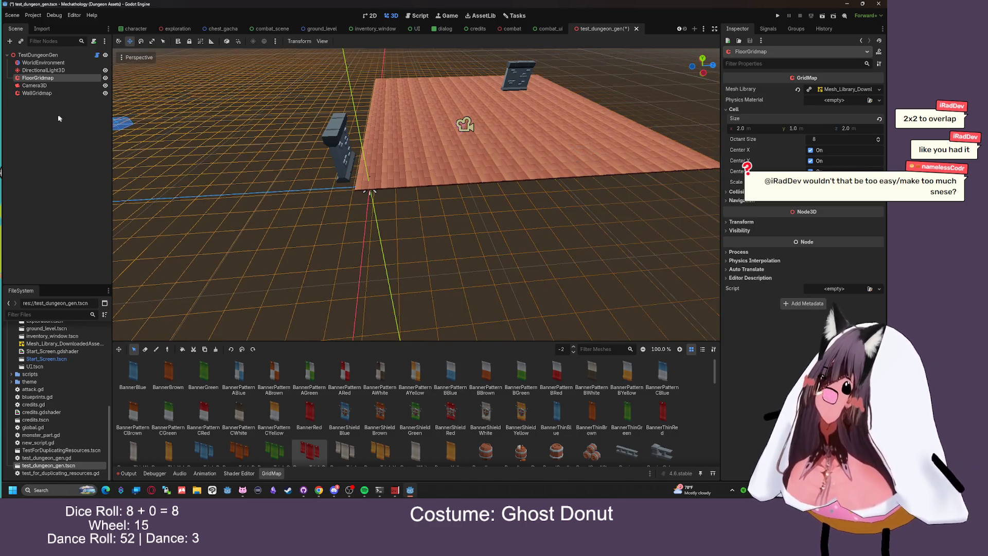
left_click(765, 129)
type("4")
left_click(847, 128)
type("4")
key("Return")
Set the WallGridmap cell size x and z to 3 and save the scene
left_click(37, 93)
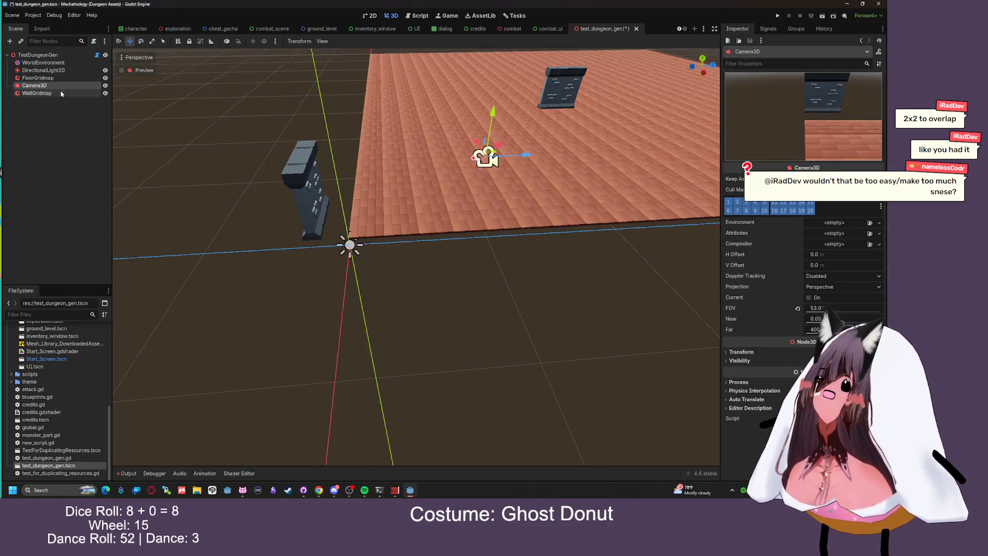
left_click(762, 129)
type("3")
key("Return")
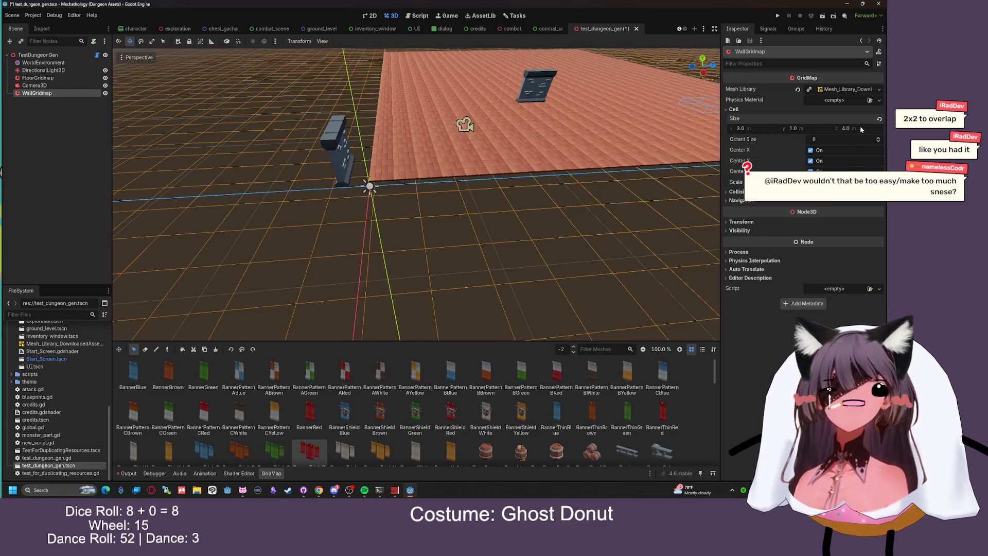
left_click(847, 128)
type("3")
key("Return")
key("ctrl+s")
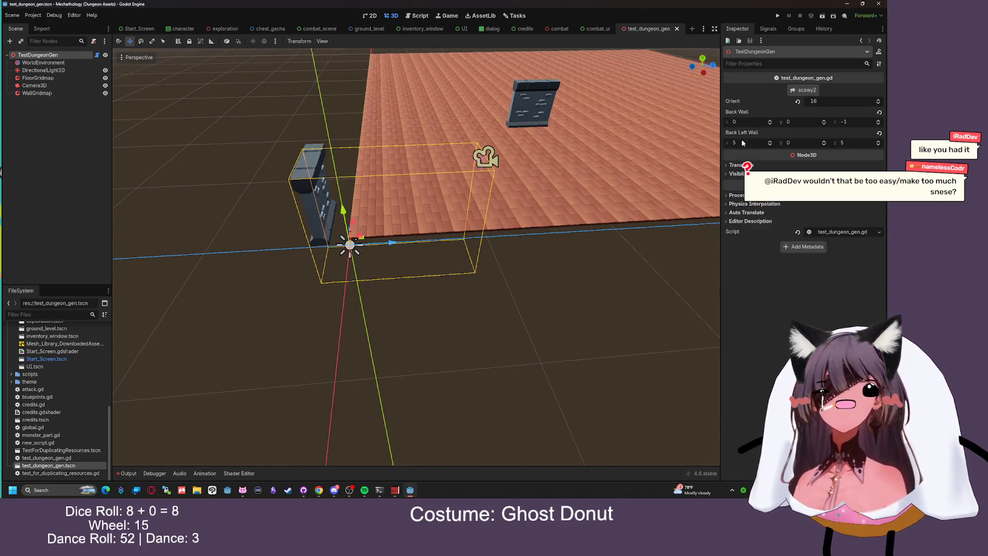
Reset Back Wall z to 0, set the WallGridmap cell size x and z to 2, and save
left_click(860, 121)
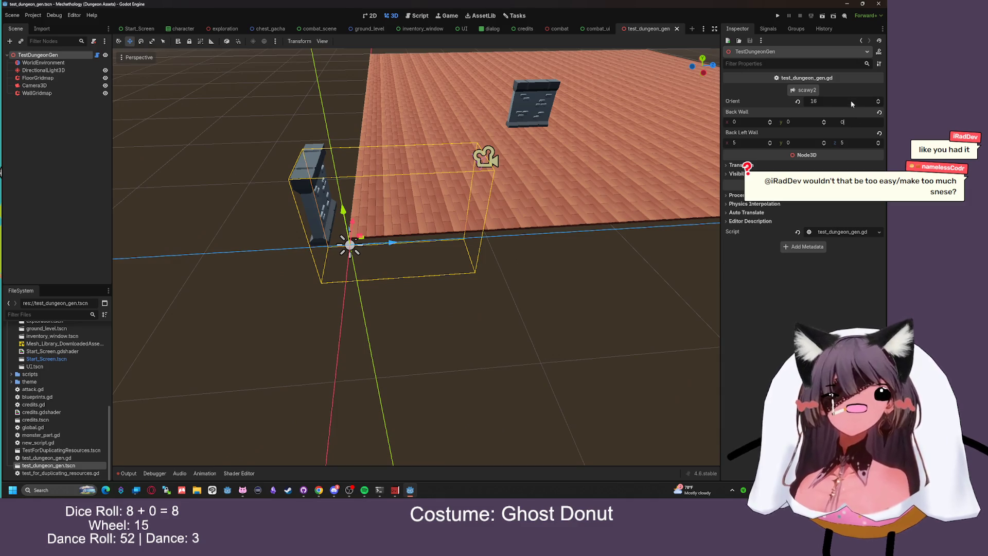
key("Return")
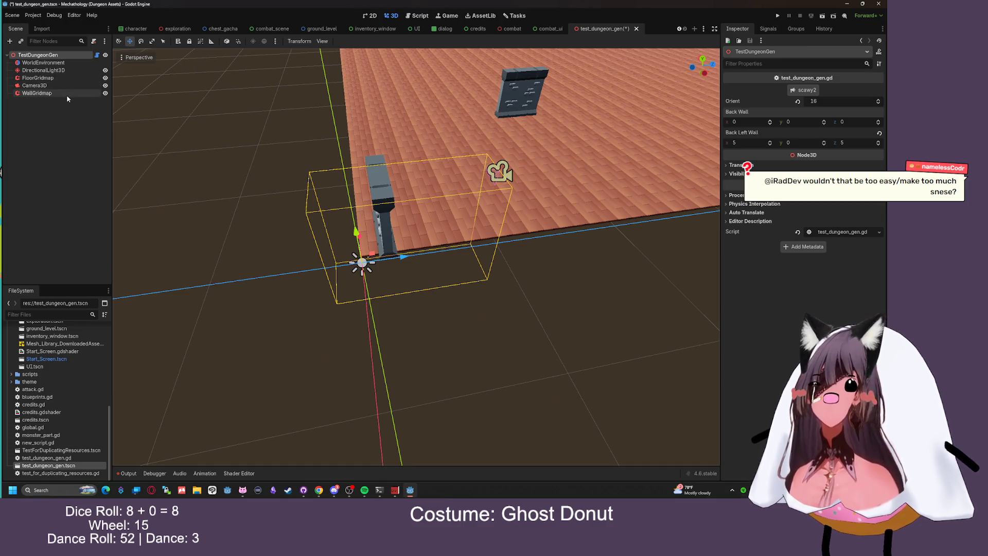
left_click(36, 93)
left_click(761, 128)
type("2")
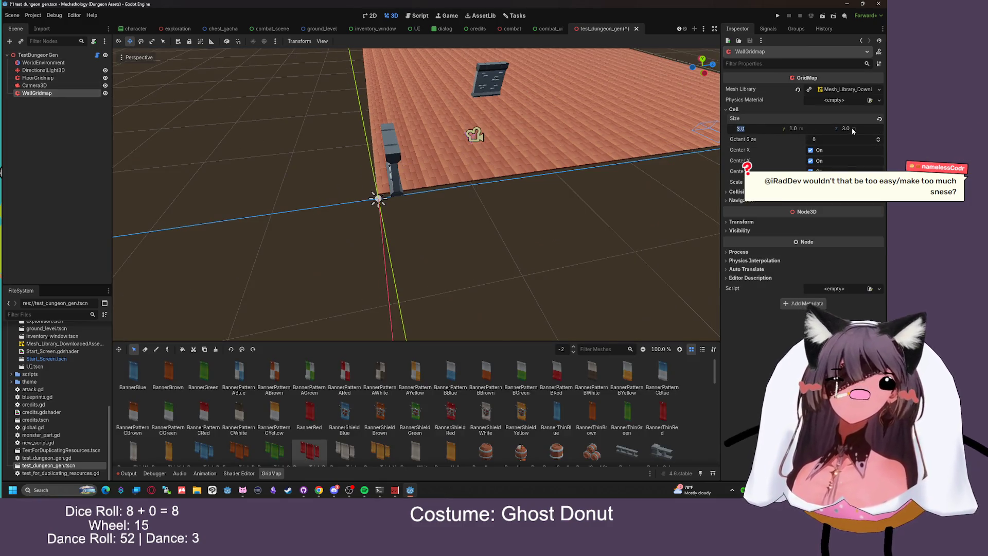
key("Tab")
key("Tab")
type("2")
key("Return")
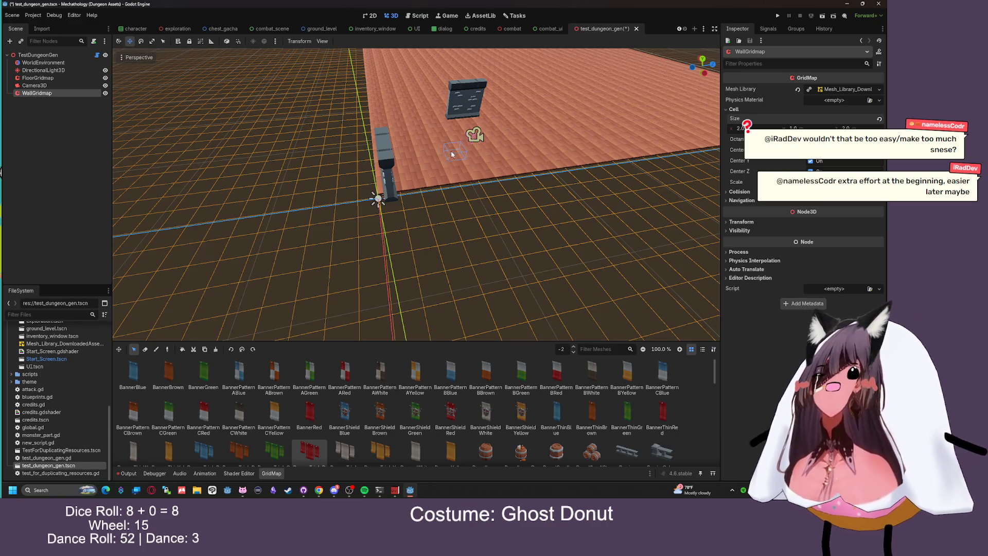
left_click_drag(464, 114, 404, 120)
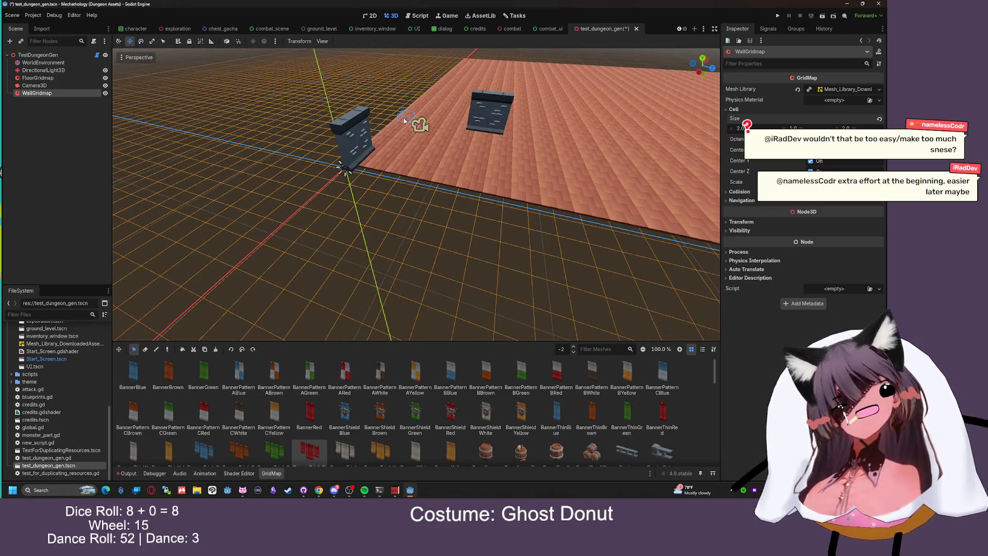
key("ctrl+s")
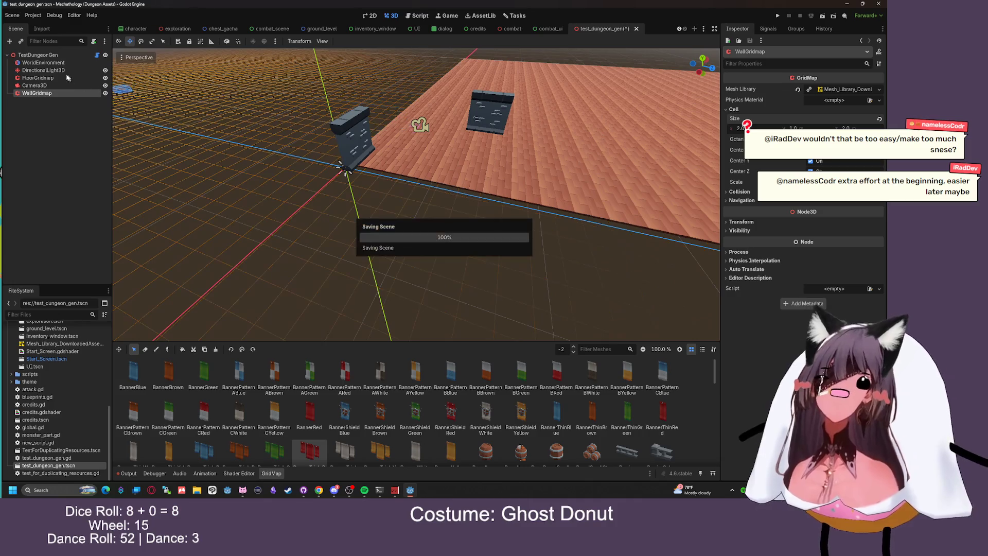
left_click(53, 56)
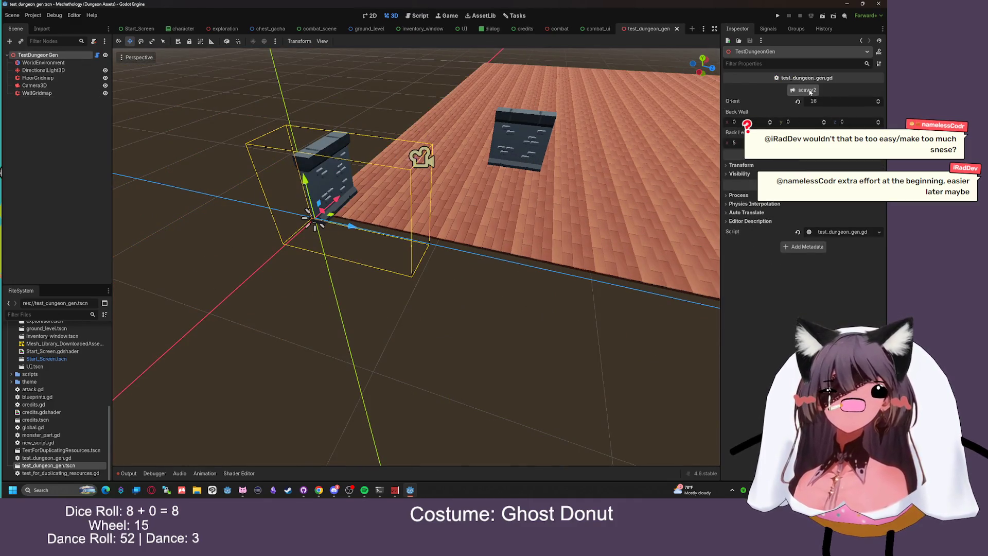
Set Back Wall x and z to 1 and regenerate the walls twice with scawy2
left_click(772, 123)
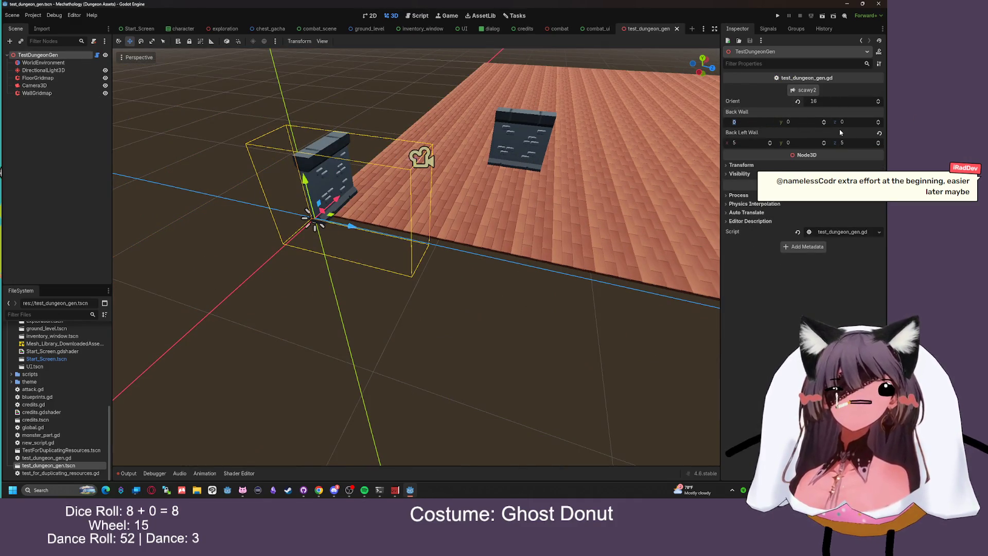
type("1")
key("Return")
left_click(863, 121)
type("1")
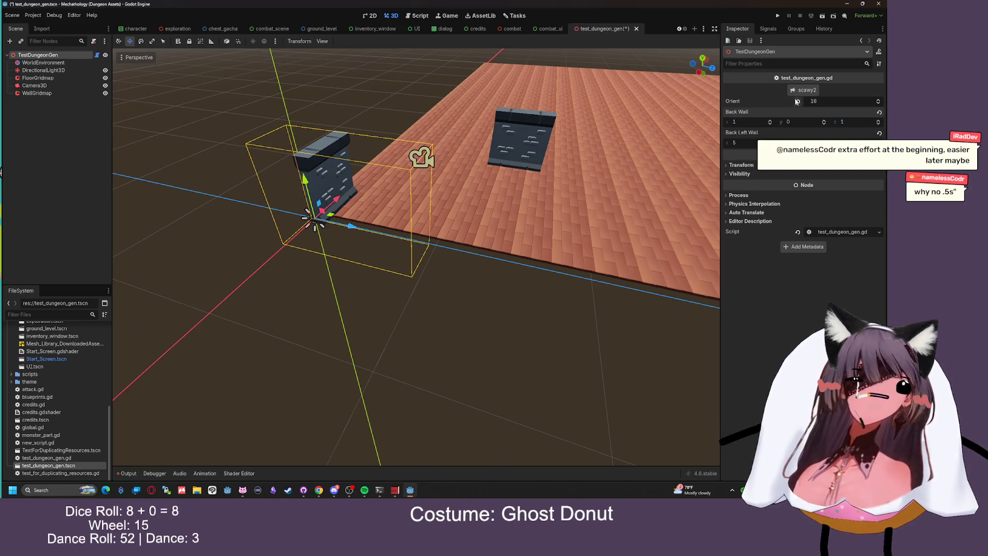
left_click(807, 90)
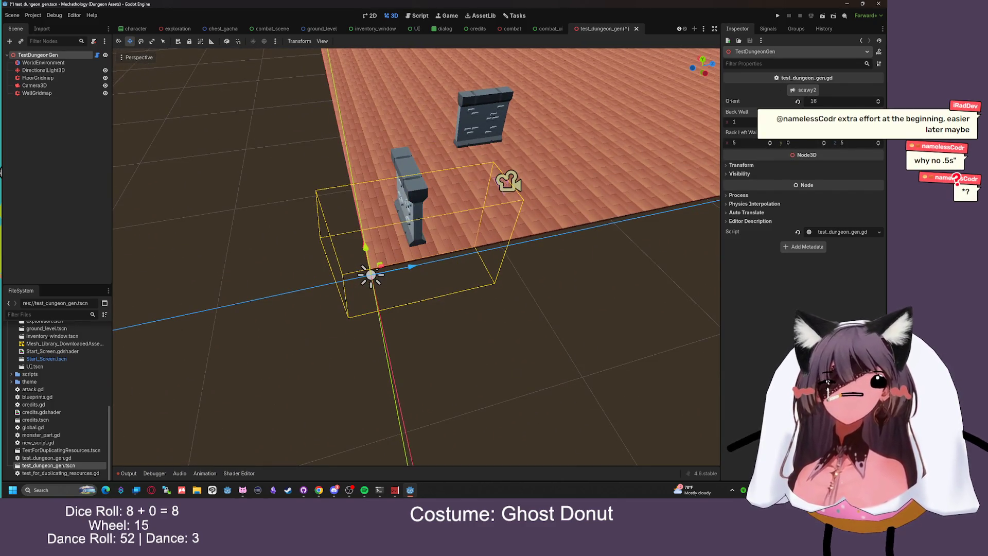
left_click(807, 90)
mouse_move(587, 130)
left_mouse_down()
mouse_move(503, 179)
mouse_move(515, 190)
mouse_move(566, 154)
left_mouse_up()
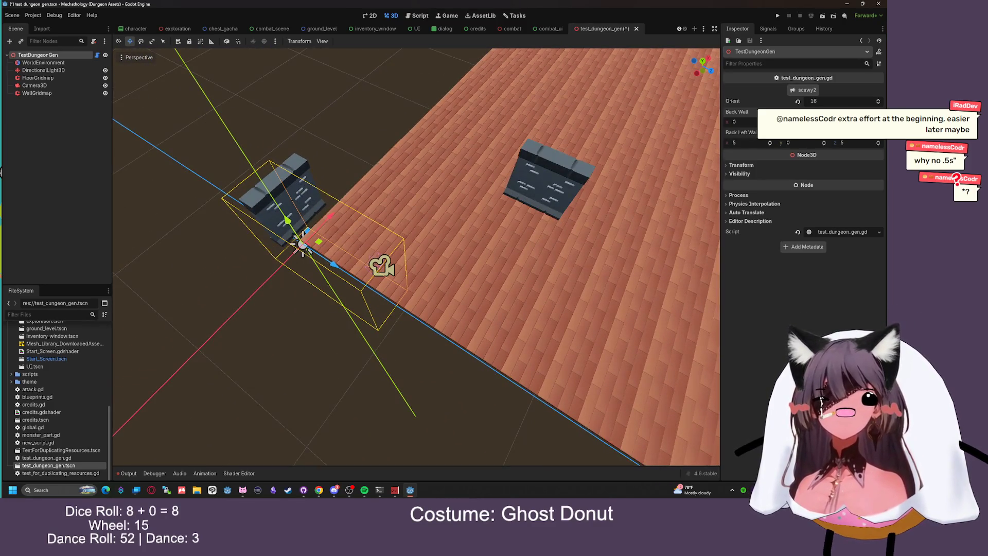
left_click_drag(629, 145, 612, 121)
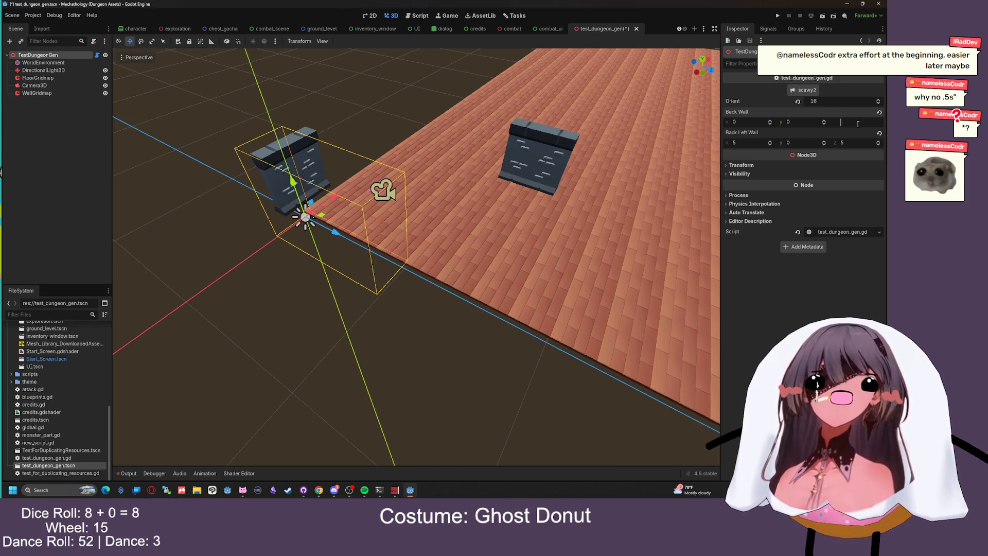
Put the Back Wall offset back to 0 and regenerate, checking the walls from several angles
type("0")
left_click(793, 89)
mouse_move(515, 128)
left_mouse_down()
mouse_move(549, 121)
mouse_move(670, 159)
mouse_move(180, 170)
mouse_move(2, 149)
left_mouse_up()
left_click_drag(176, 136, 448, 128)
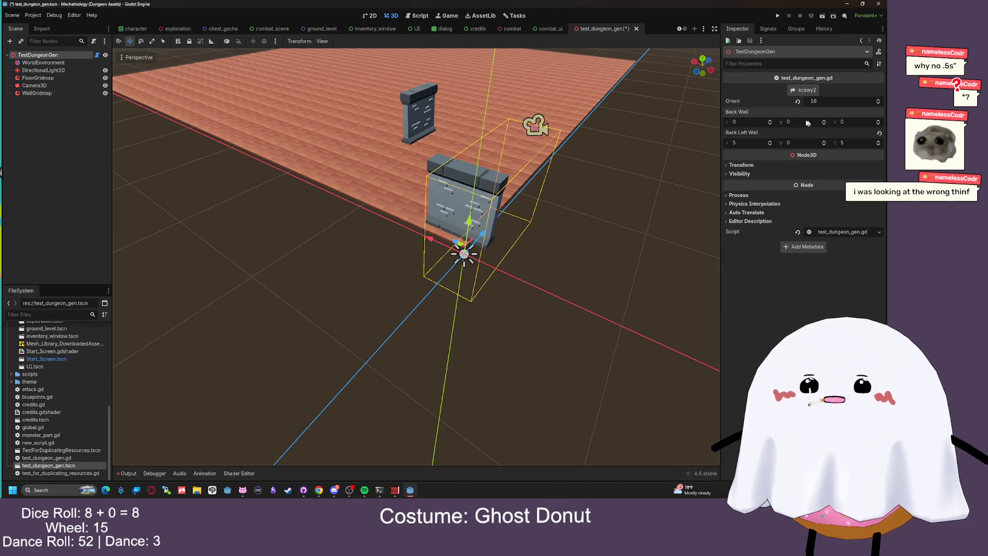
left_click_drag(599, 117, 431, 117)
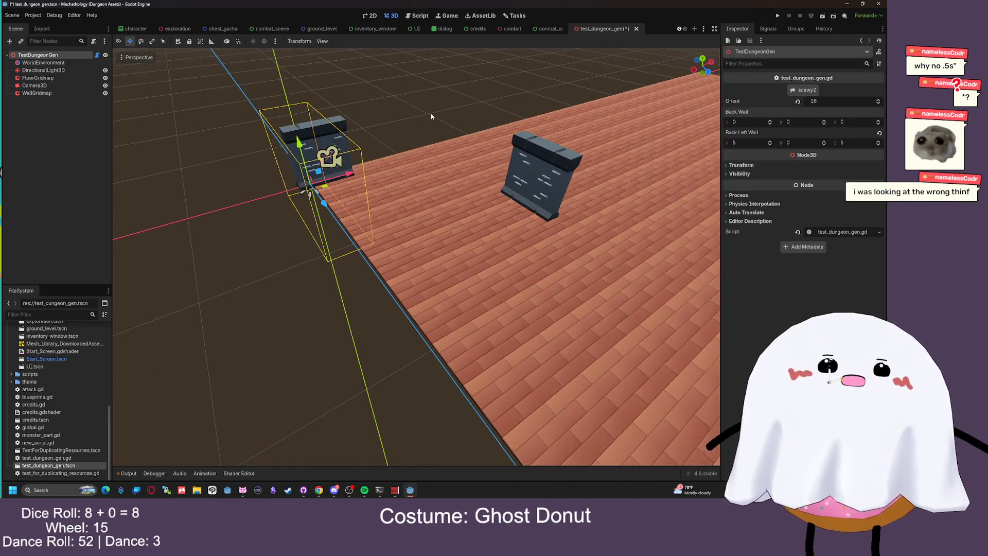
Enter 1 for the Back Left Wall offset, regenerate twice with scawy2, and inspect the corner piece
left_click(759, 144)
type("1")
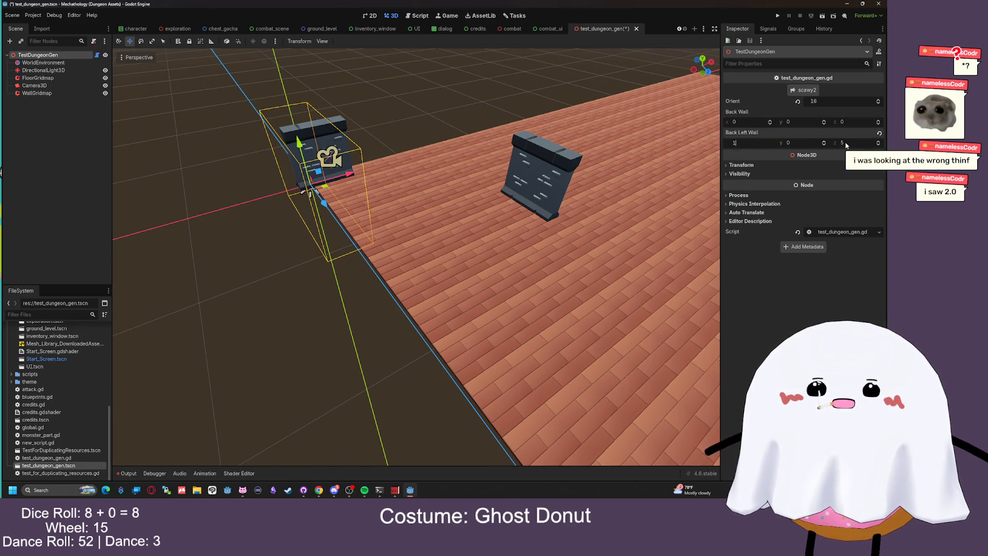
left_click(801, 92)
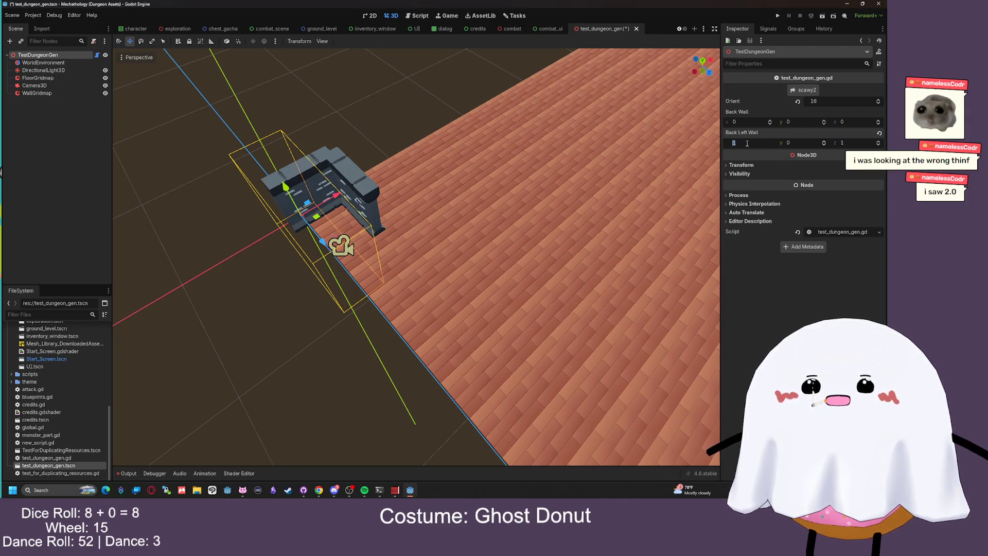
left_click(810, 89)
mouse_move(546, 170)
left_mouse_down()
mouse_move(525, 148)
mouse_move(533, 143)
left_mouse_up()
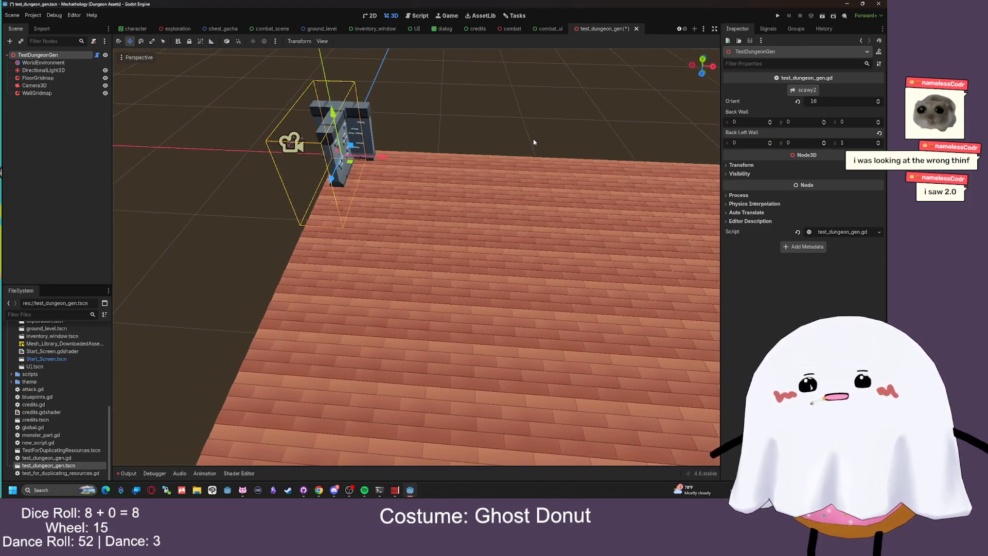
key("Tab")
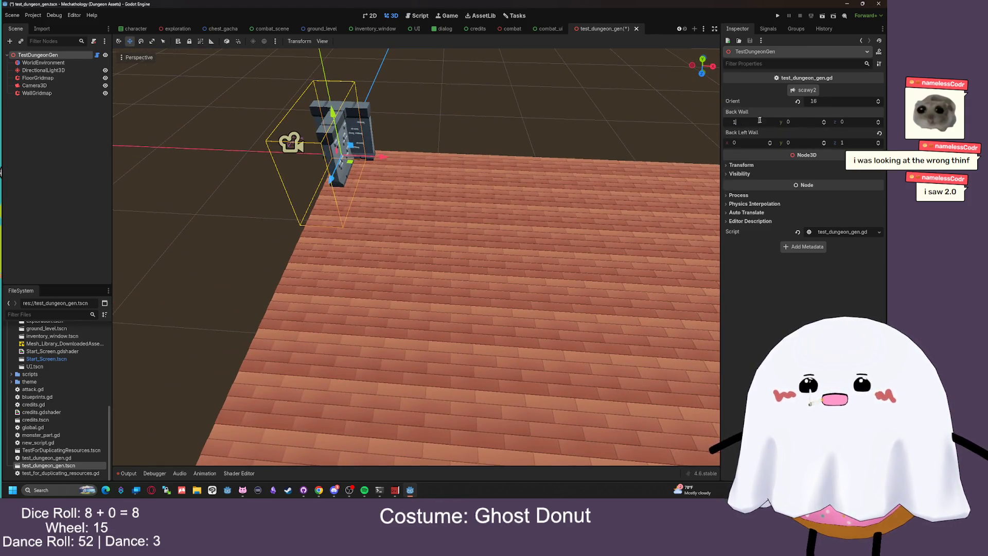
key("Return")
left_click_drag(669, 155, 70, 147)
mouse_move(182, 139)
left_mouse_down()
mouse_move(239, 135)
mouse_move(525, 194)
mouse_move(377, 108)
mouse_move(337, 98)
mouse_move(228, 98)
mouse_move(452, 90)
mouse_move(540, 110)
mouse_move(493, 91)
left_mouse_up()
scroll(378, 108, "up", 5)
scroll(228, 99, "down", 5)
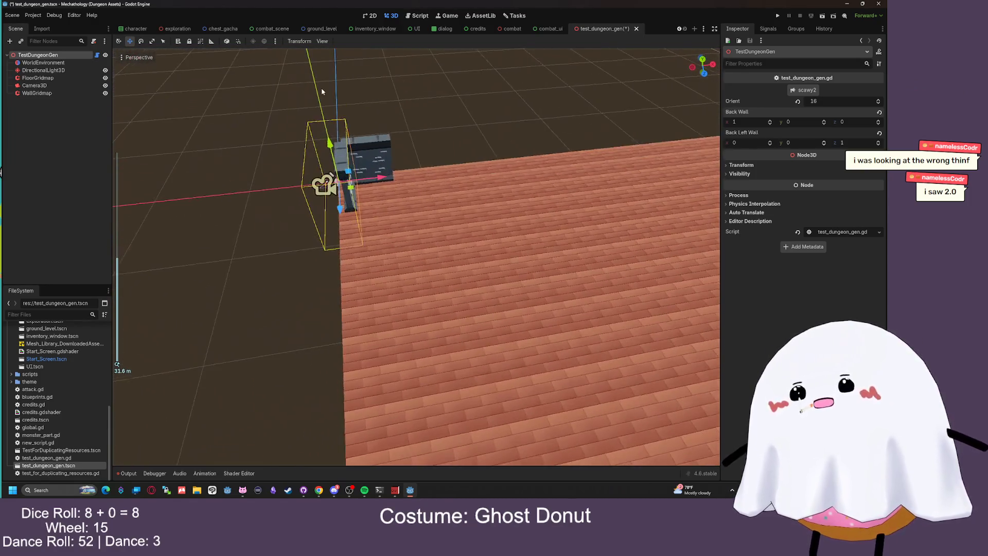
scroll(370, 90, "down", 3)
scroll(493, 91, "up", 3)
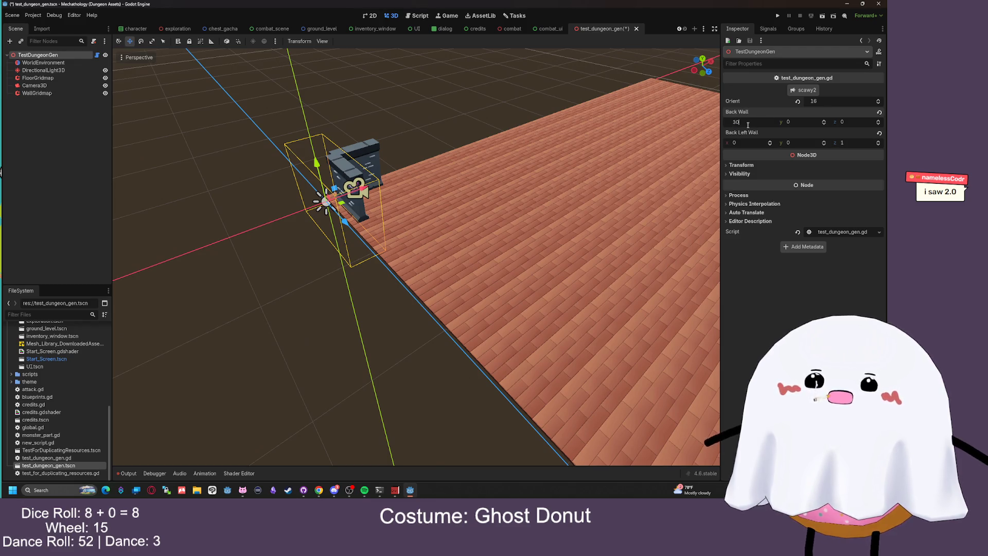
Regenerate the walls with Back Wall x at 30 and fly the view in to inspect the wall piece
left_click(803, 91)
key("s")
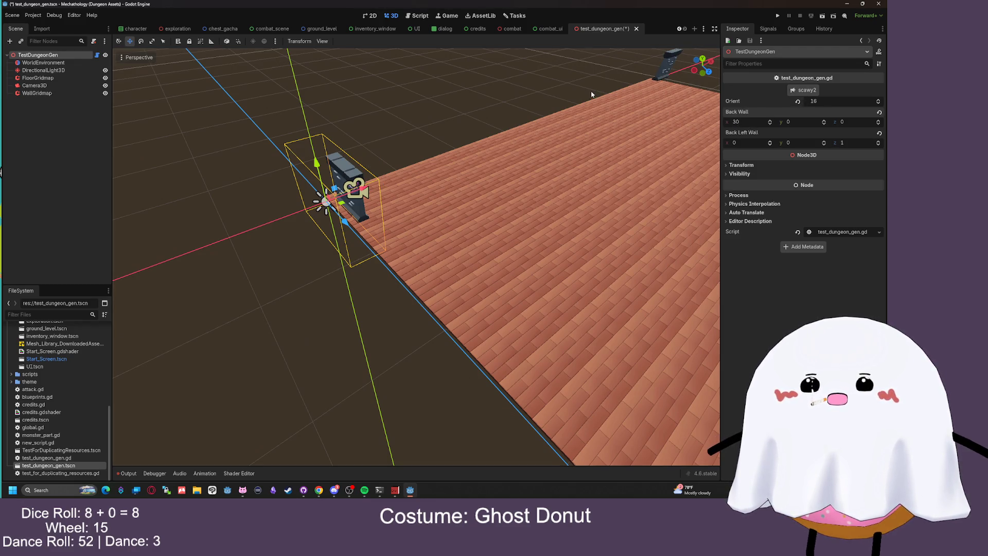
key("s")
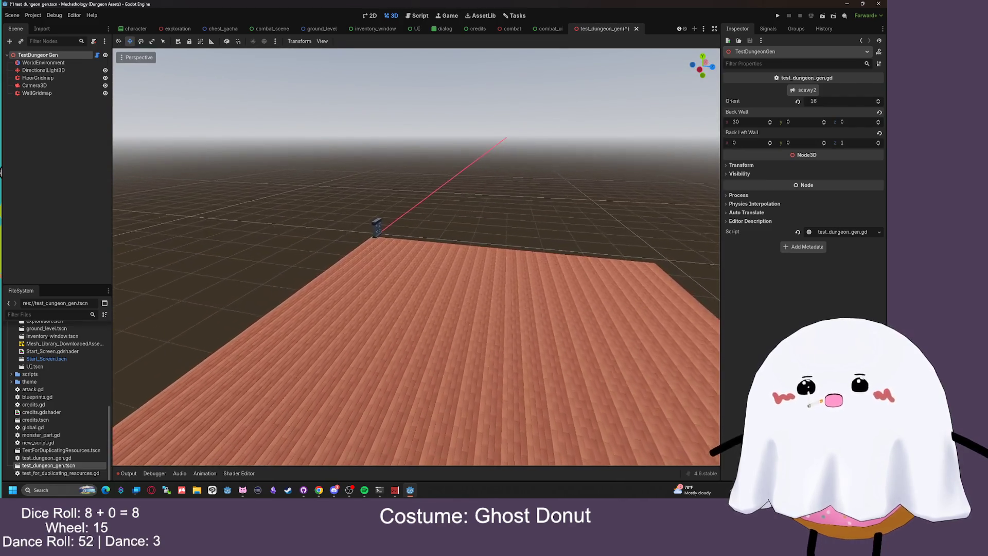
key("w")
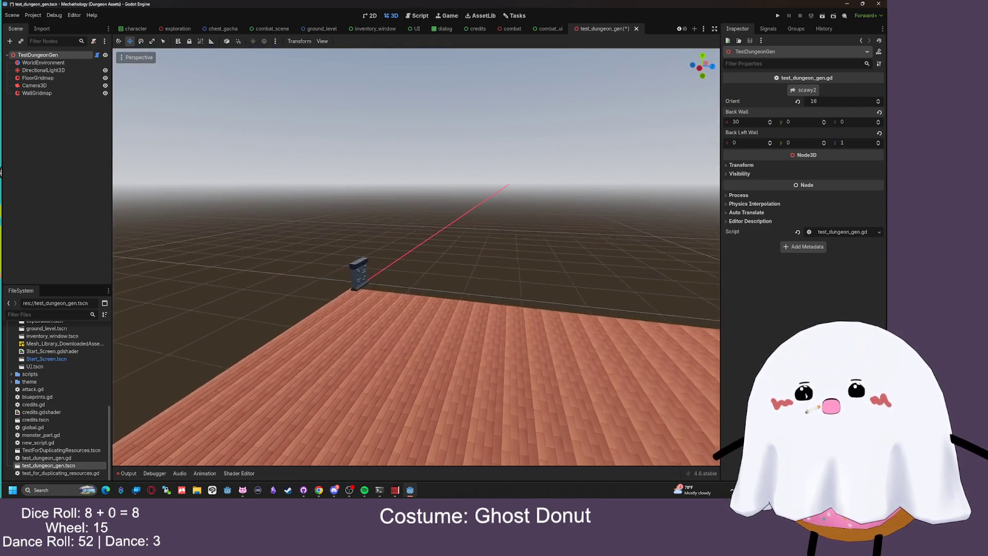
key("w")
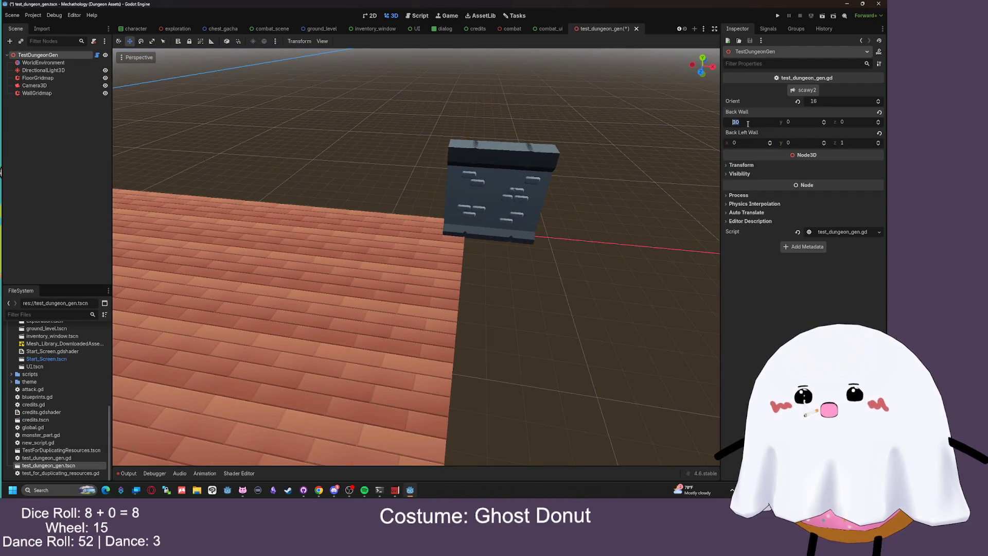
left_click(799, 91)
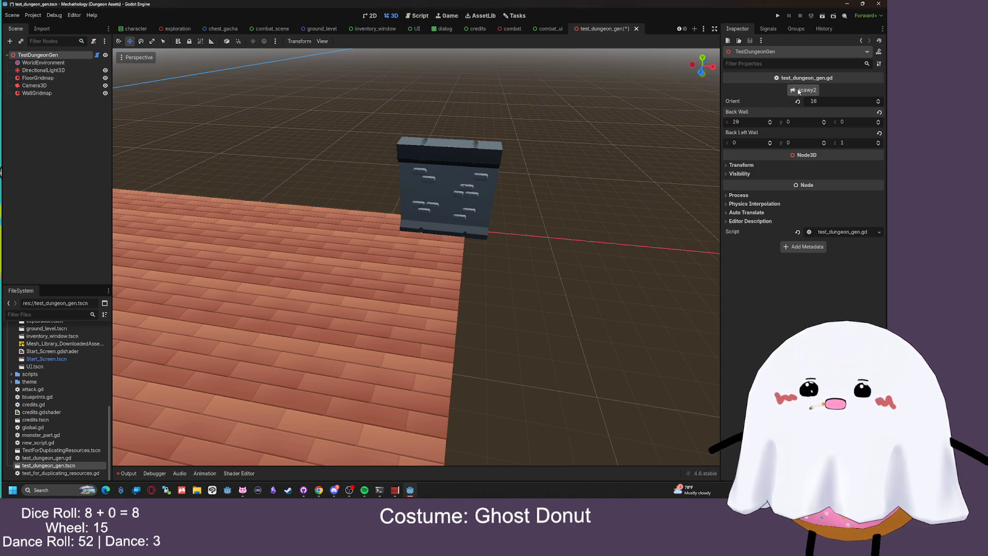
key("e")
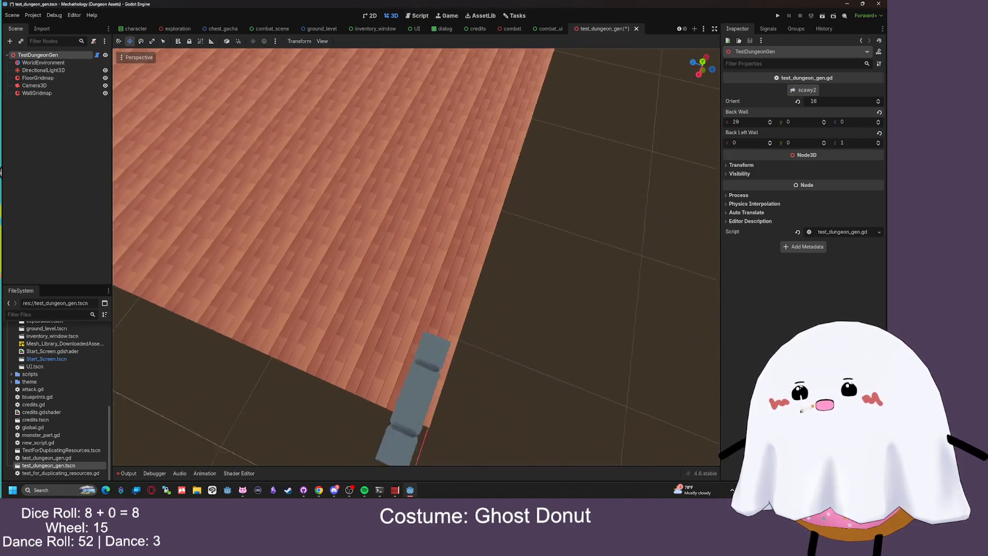
key("q")
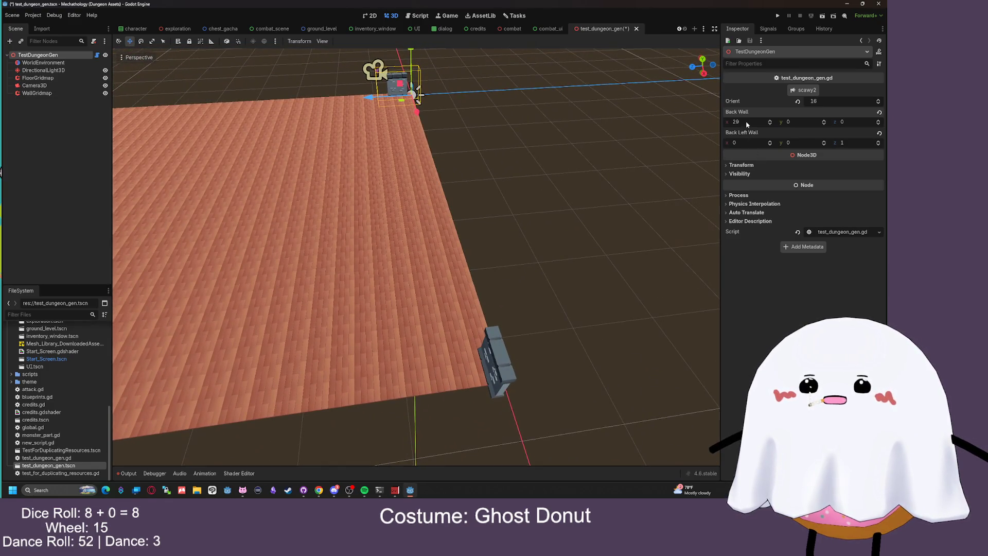
Set Back Wall x to 1, then open test_dungeon_gen.gd in the Script workspace
type("1")
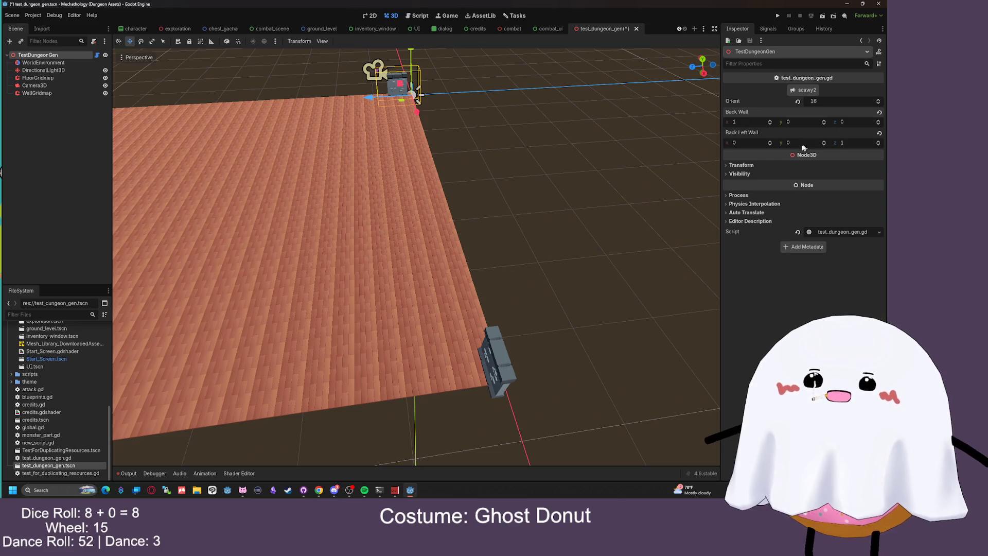
mouse_move(411, 258)
left_mouse_down()
mouse_move(411, 216)
mouse_move(329, 221)
mouse_move(226, 257)
mouse_move(404, 157)
left_mouse_up()
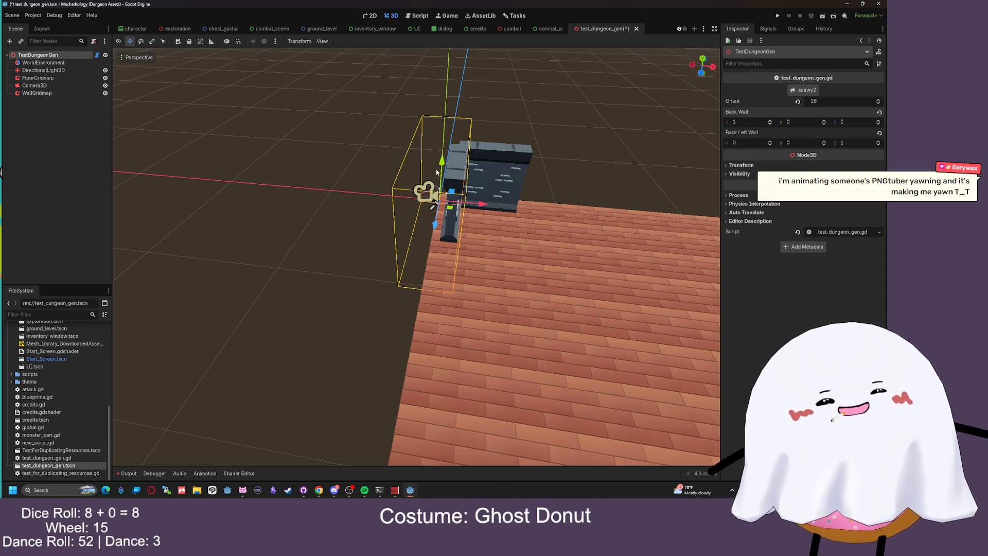
mouse_move(482, 176)
left_mouse_down()
mouse_move(524, 125)
mouse_move(515, 154)
mouse_move(504, 144)
mouse_move(468, 190)
left_mouse_up()
scroll(556, 113, "down", 2)
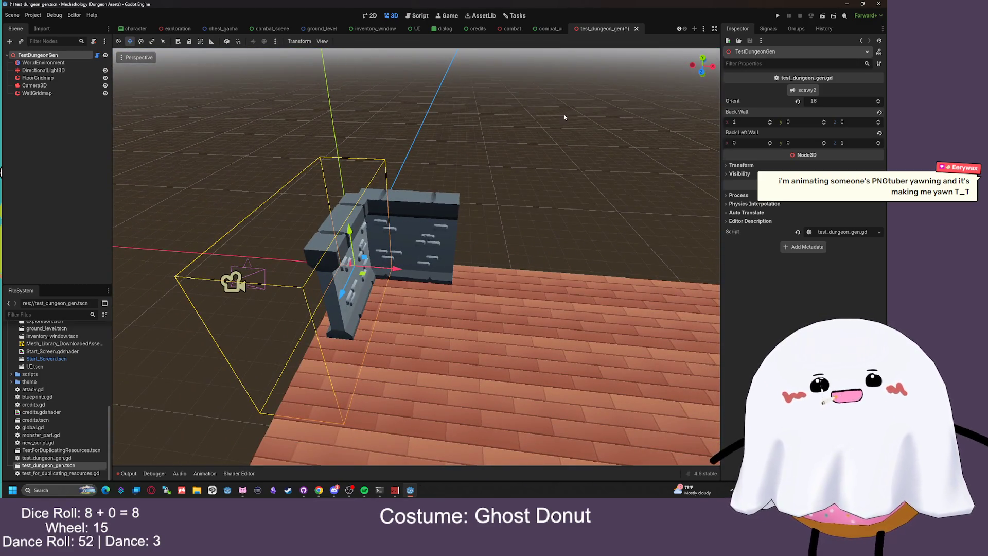
left_click(420, 15)
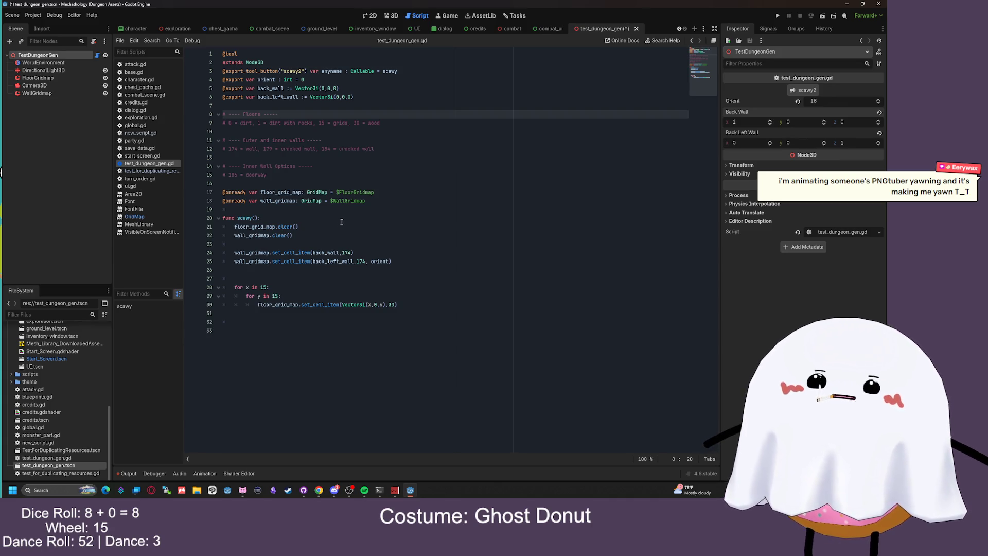
Add a nested 'for y in 30:' loop beneath the x loop in the generator script
left_click(389, 253)
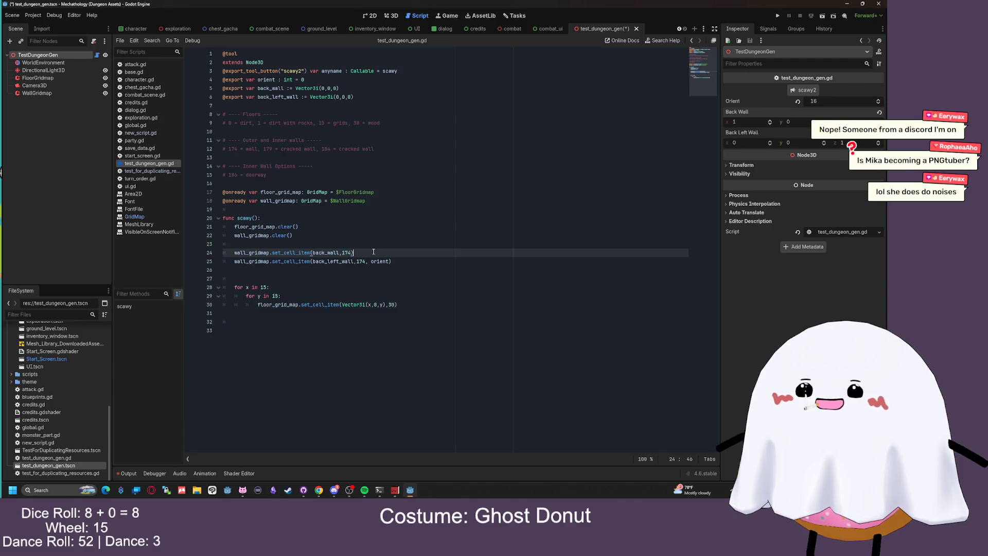
left_click(336, 278)
type("for x in 30")
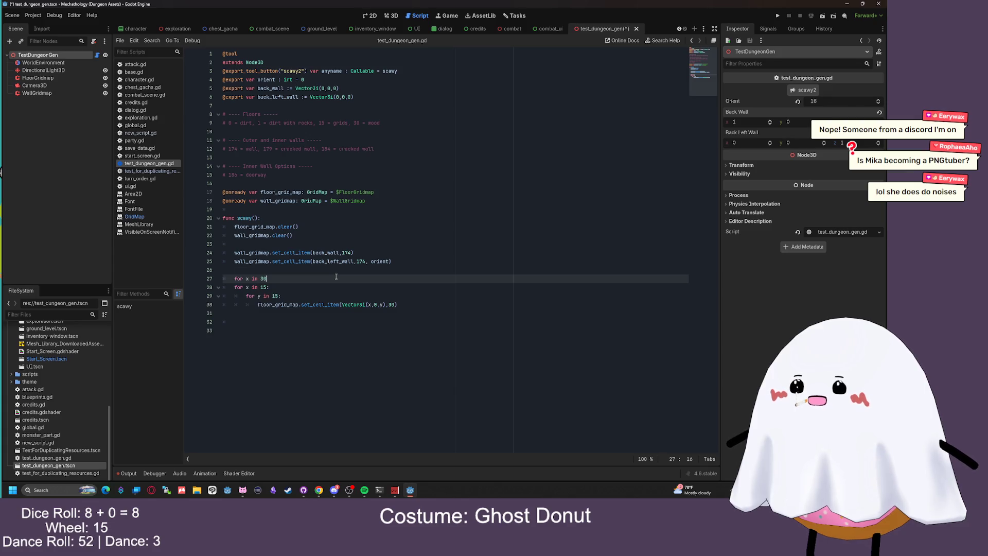
key("Return")
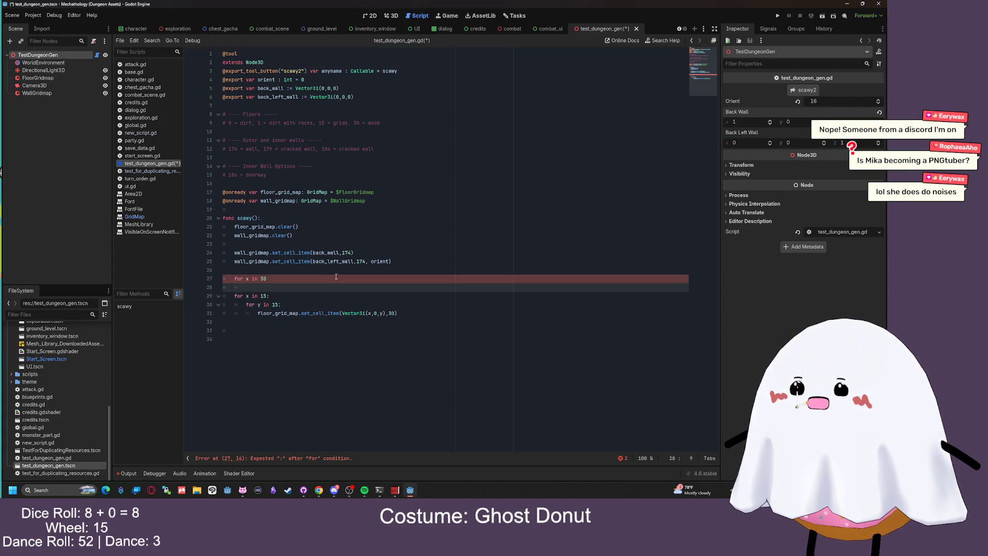
key("BackSpace")
type(":")
key("Return")
type("fo")
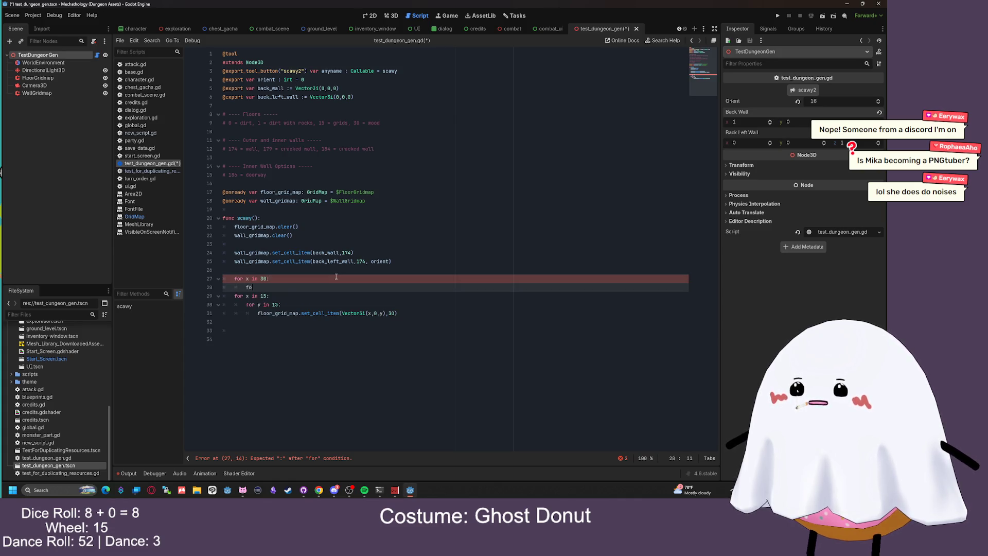
type("r y in 30")
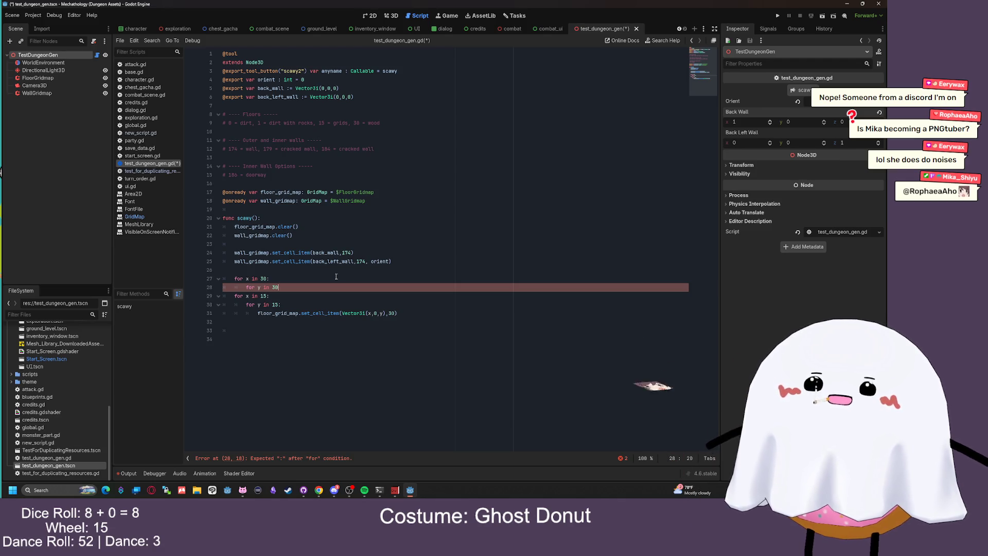
type(":")
key("Return")
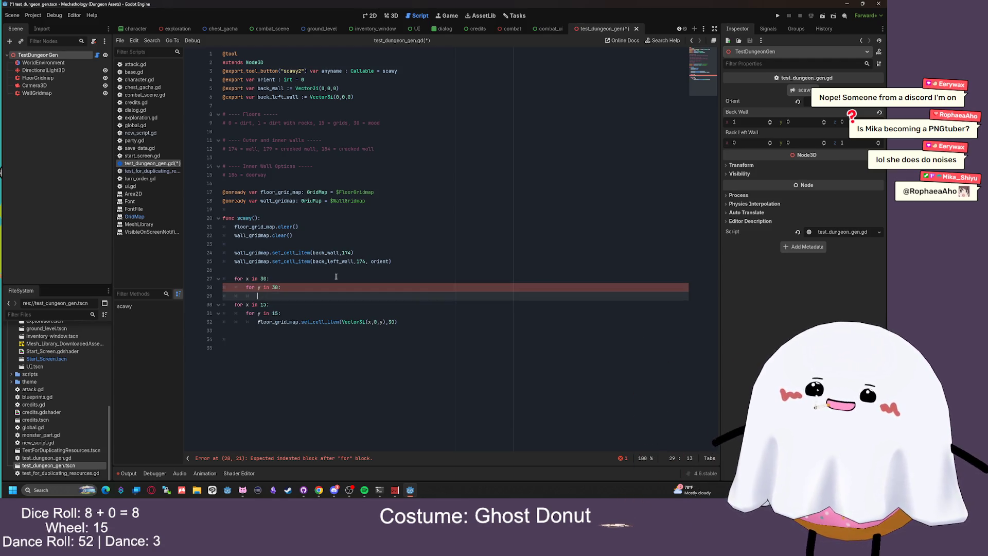
Copy the wall placement statement into the new loop body, using x as the first coordinate
left_click_drag(354, 252, 241, 253)
key("ctrl+c")
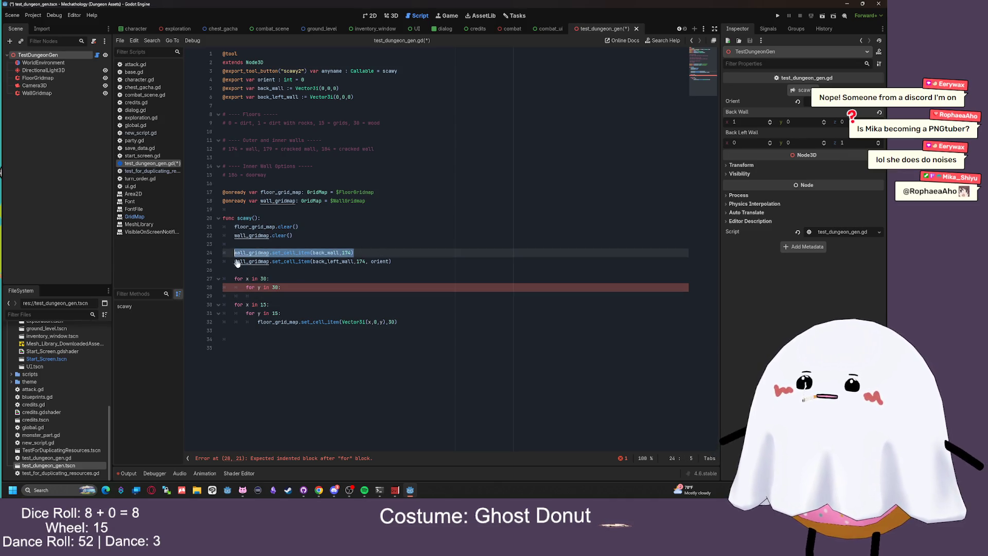
left_click(266, 296)
key("ctrl+v")
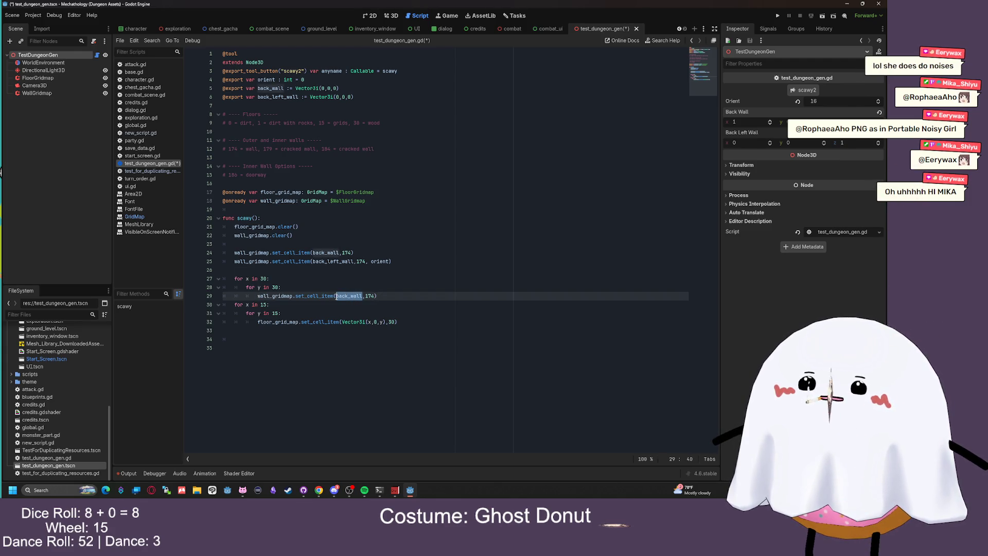
mouse_move(352, 323)
type("V")
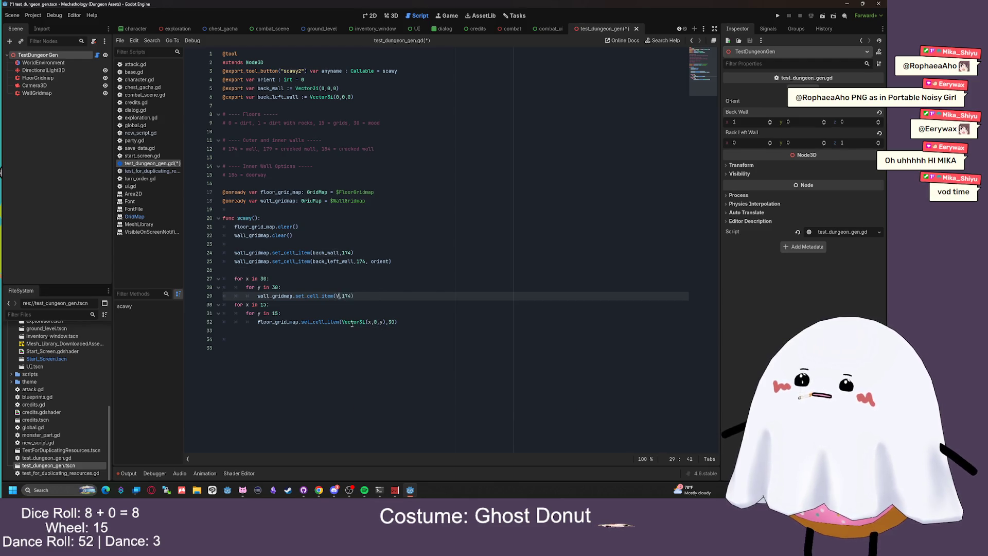
type("i(")
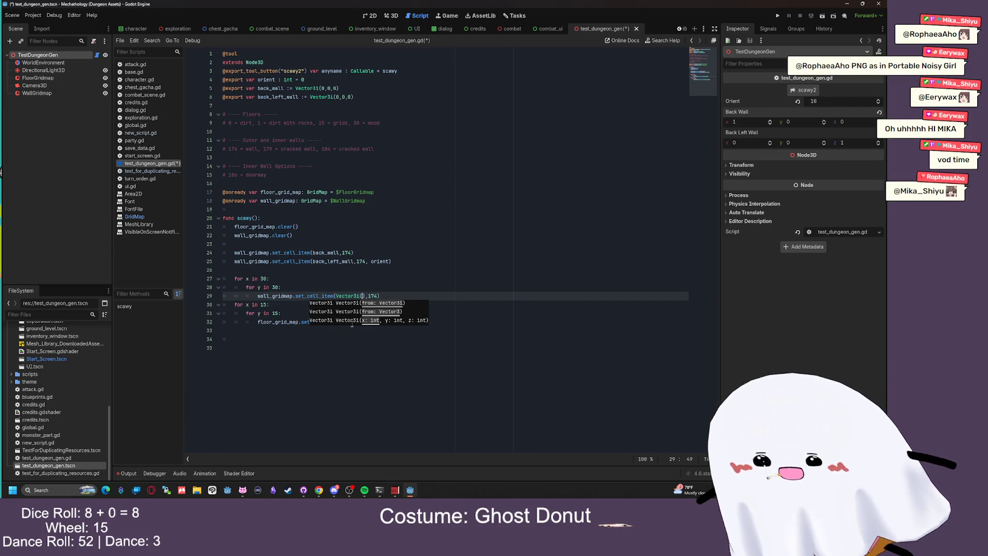
type(",0,")
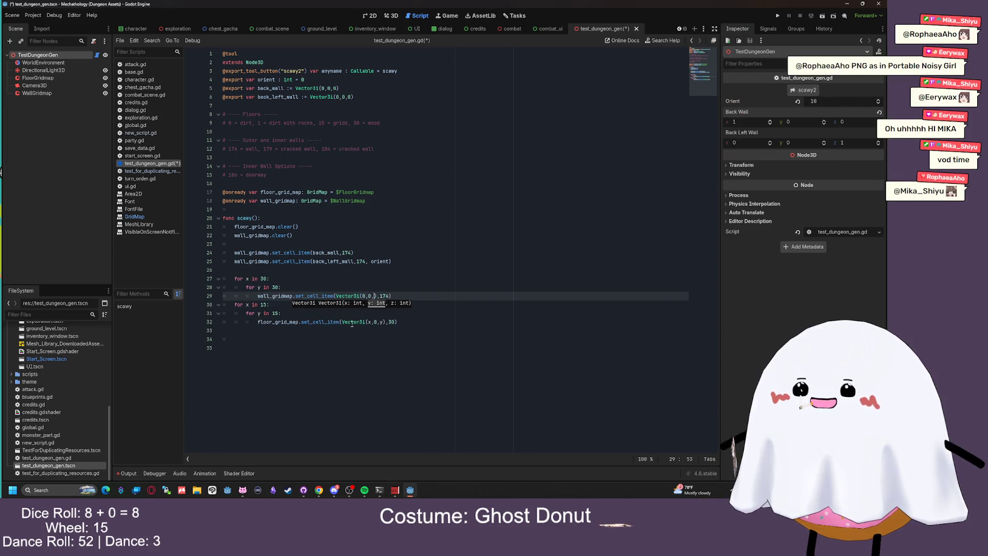
key("BackSpace")
key("BackSpace")
key("BackSpace")
type("1,0")
type(",0")
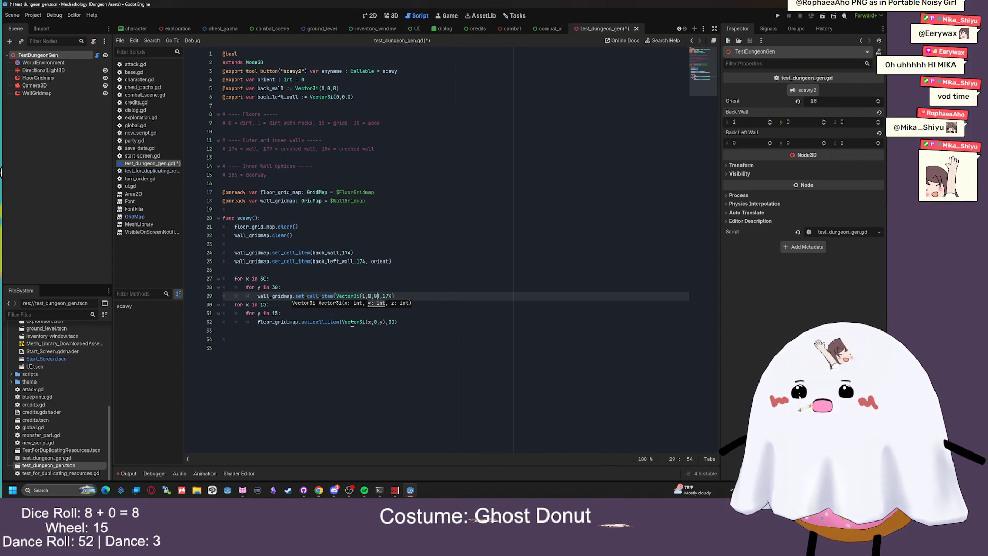
left_click(363, 296)
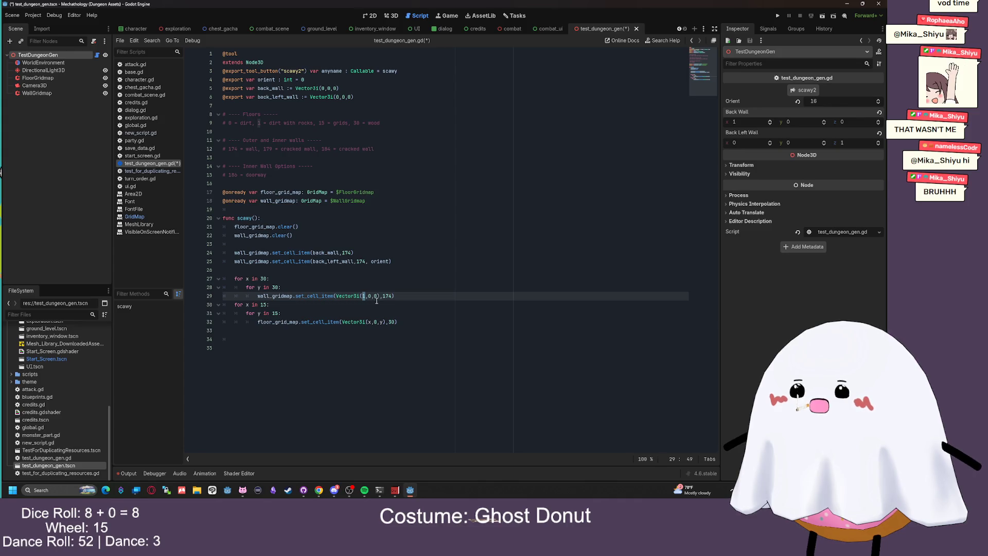
type("x")
Duplicate the wall line as a z-edge copy with coordinates (0, 0, y) and save the script
left_click_drag(396, 296, 258, 296)
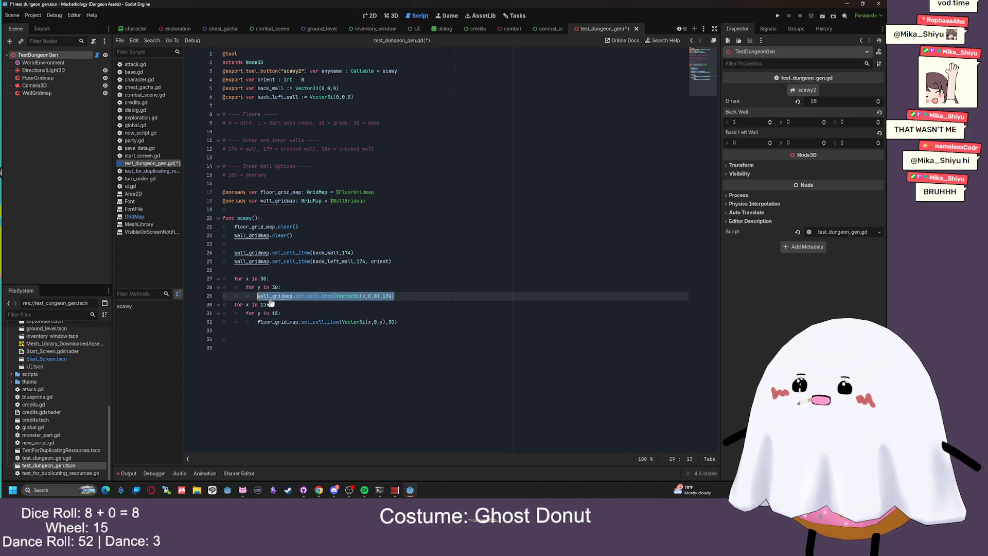
left_click(409, 298)
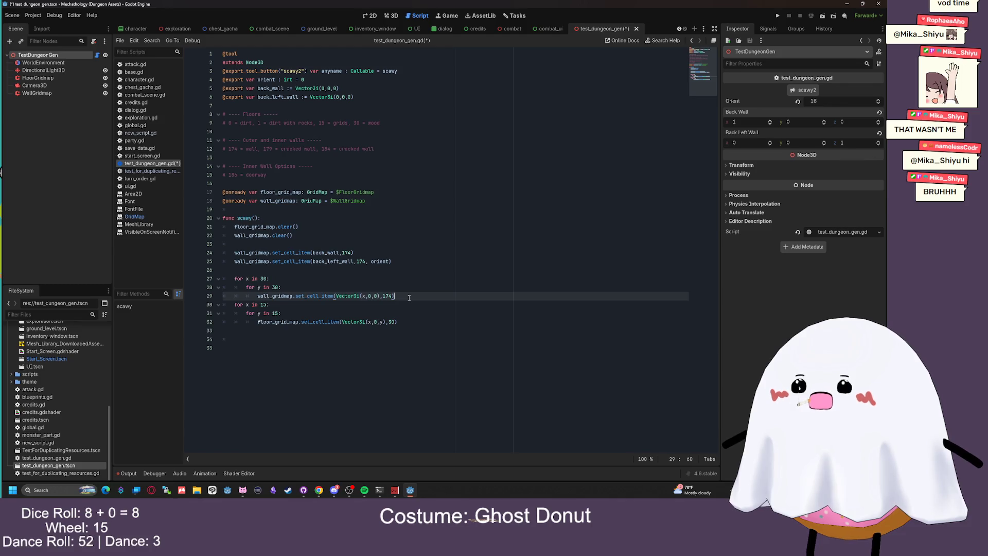
key("ctrl+shift+d")
left_click(370, 305)
key("BackSpace")
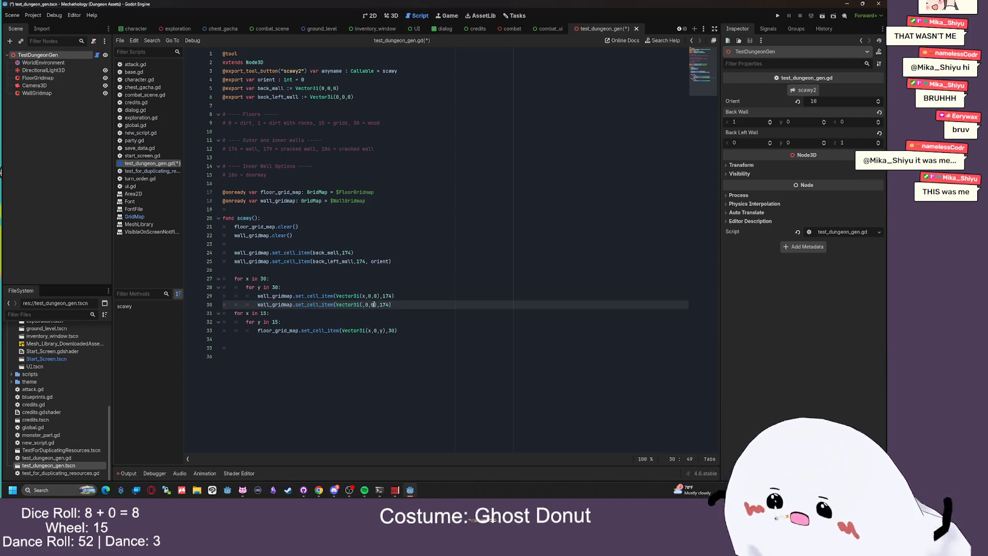
type("y")
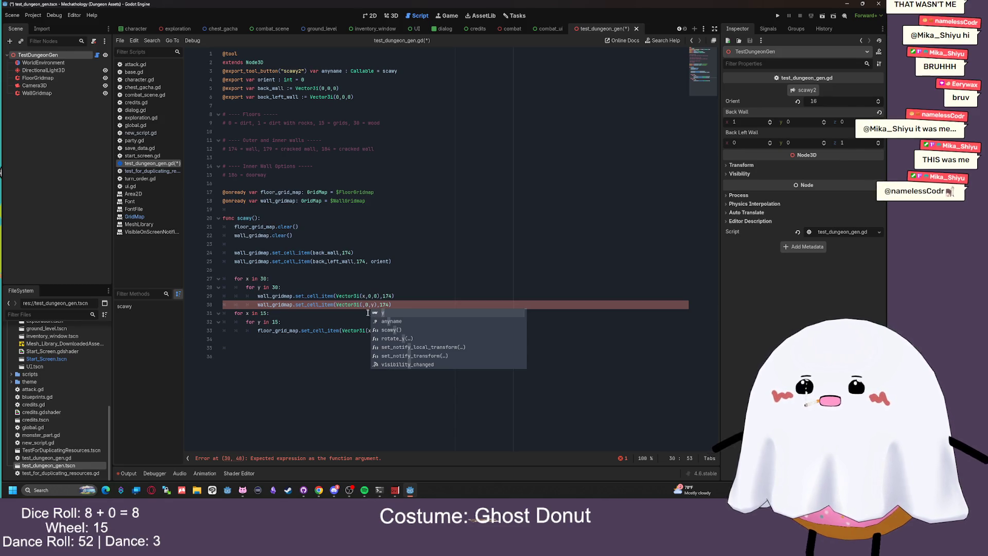
left_click(362, 305)
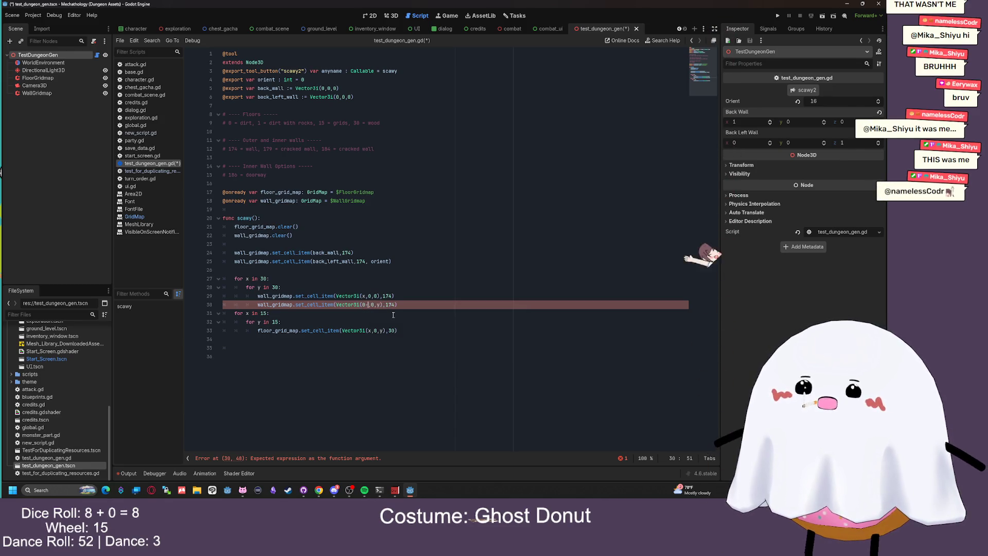
type("0")
key("ctrl+s")
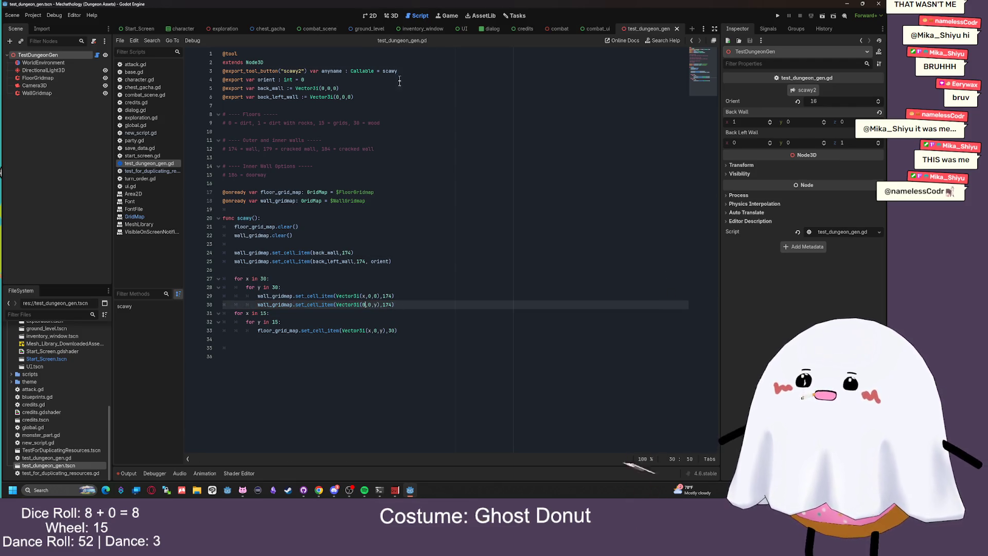
left_click(432, 304)
key("Return")
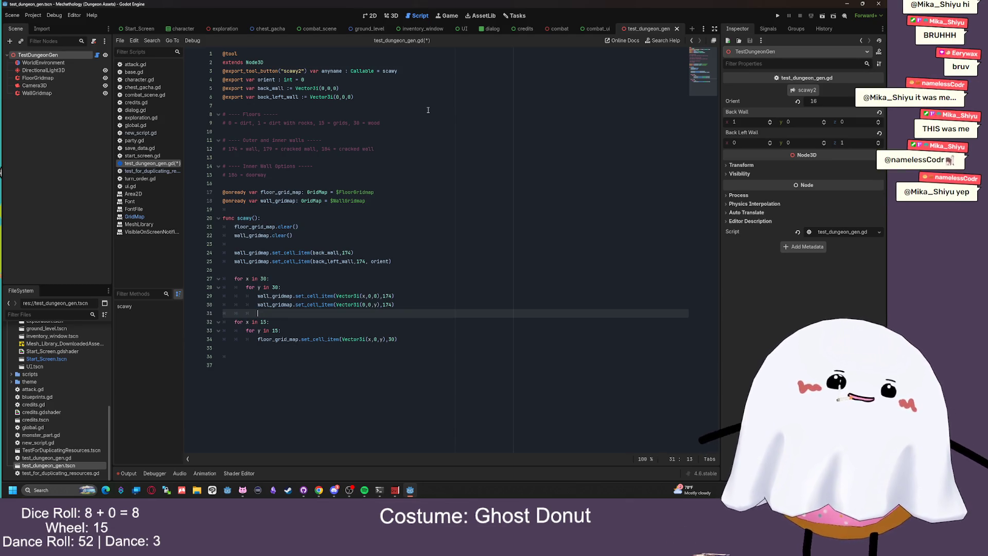
Regenerate the dungeon with the scawy2 tool button and orbit to inspect the wall row
left_click(392, 15)
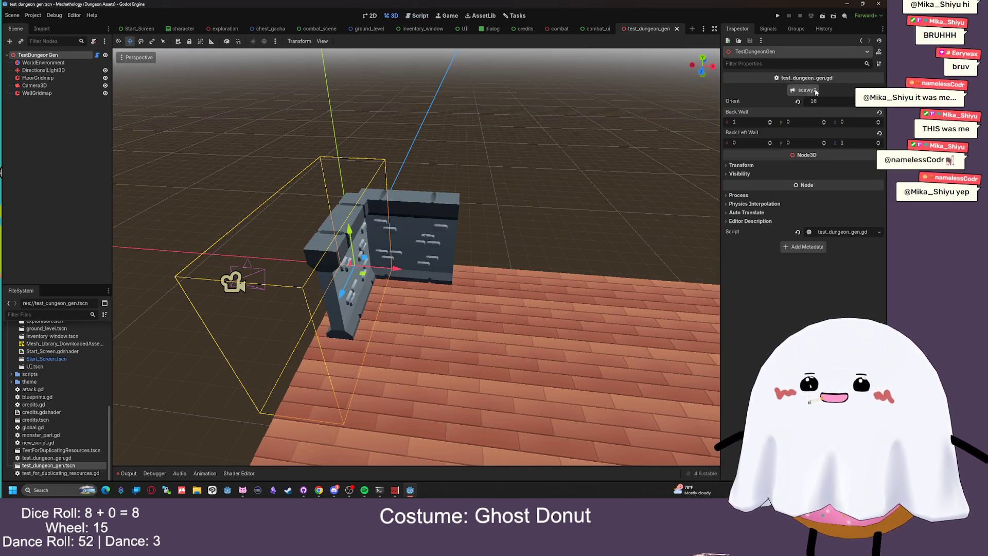
left_click(816, 91)
scroll(527, 155, "down", 10)
scroll(499, 139, "up", 5)
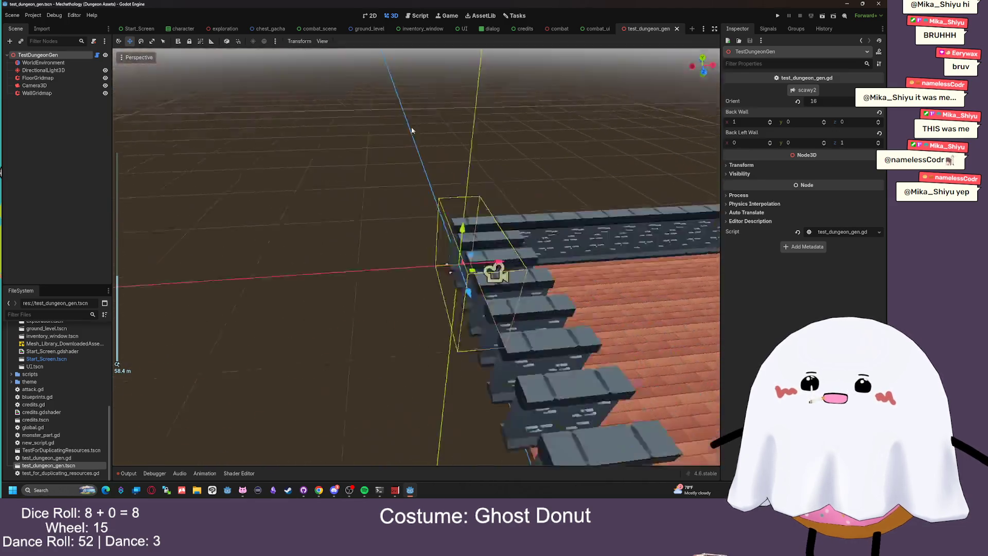
scroll(407, 123, "down", 5)
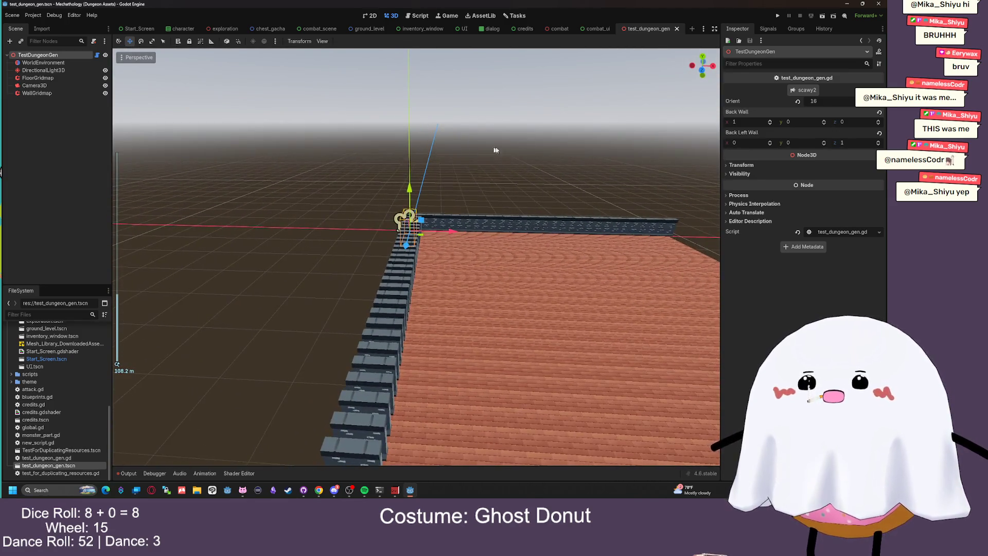
left_click_drag(545, 51, 543, 63)
left_click(422, 16)
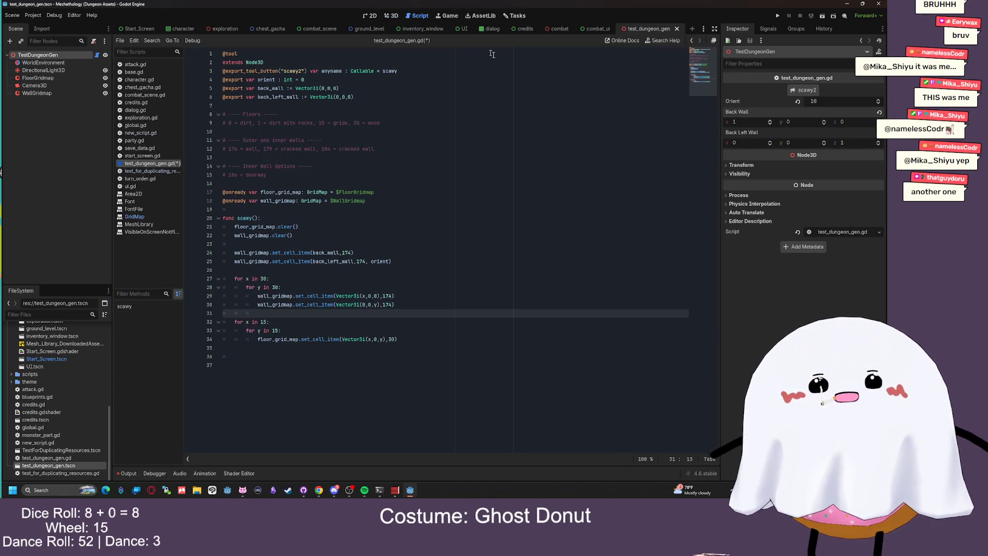
Add orientation 16 to the second wall line's set_cell_item call and save
left_click(425, 307)
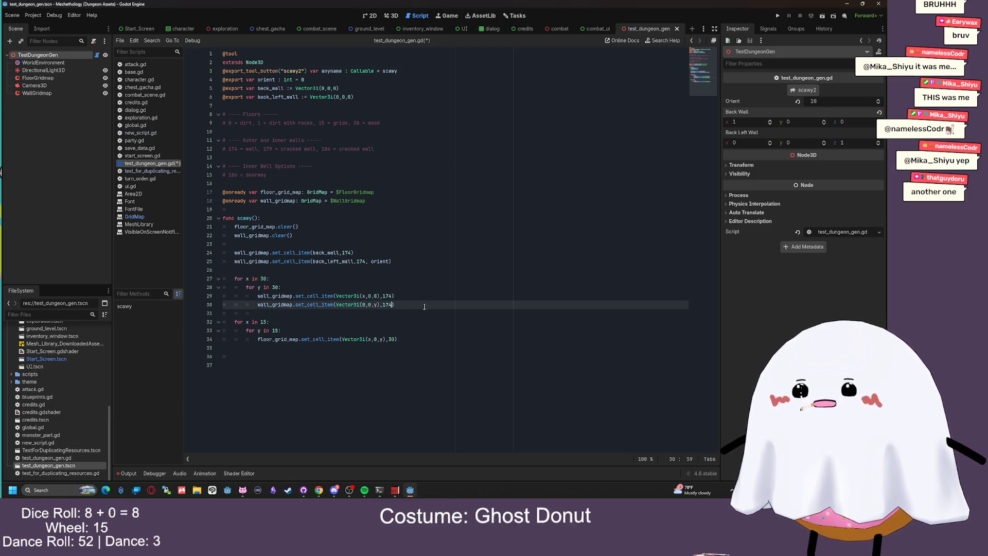
type(", 1")
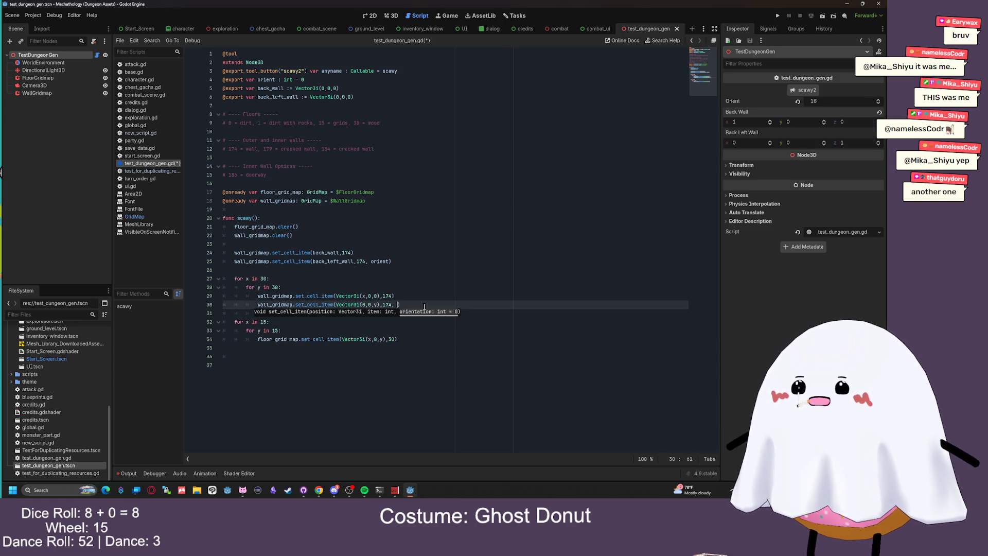
left_click(276, 80)
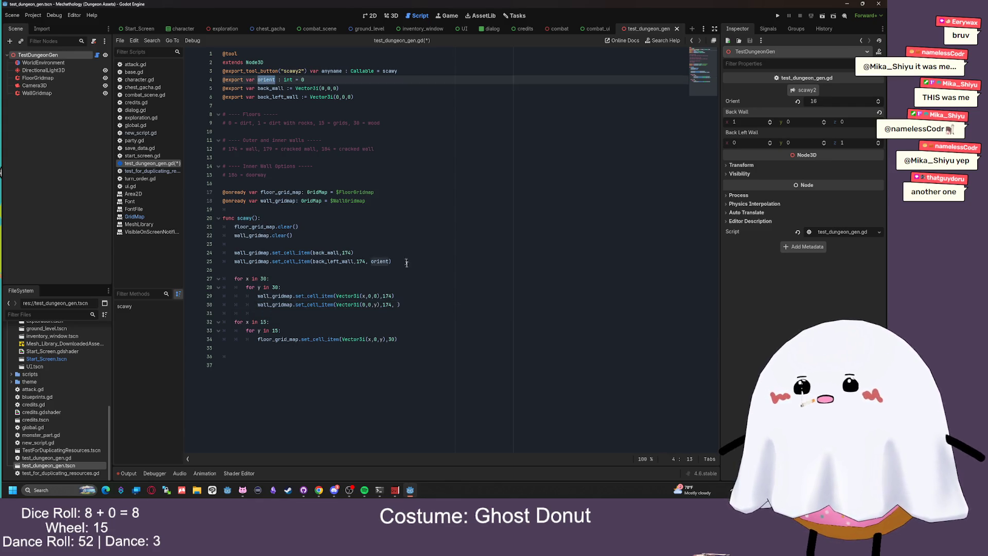
left_click(396, 305)
key("Delete")
type("16")
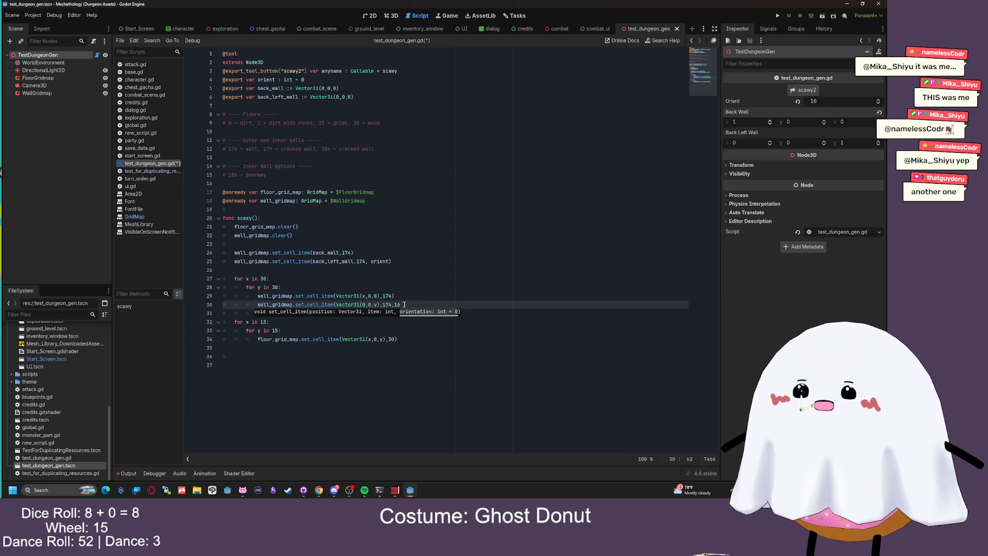
key("ctrl+s")
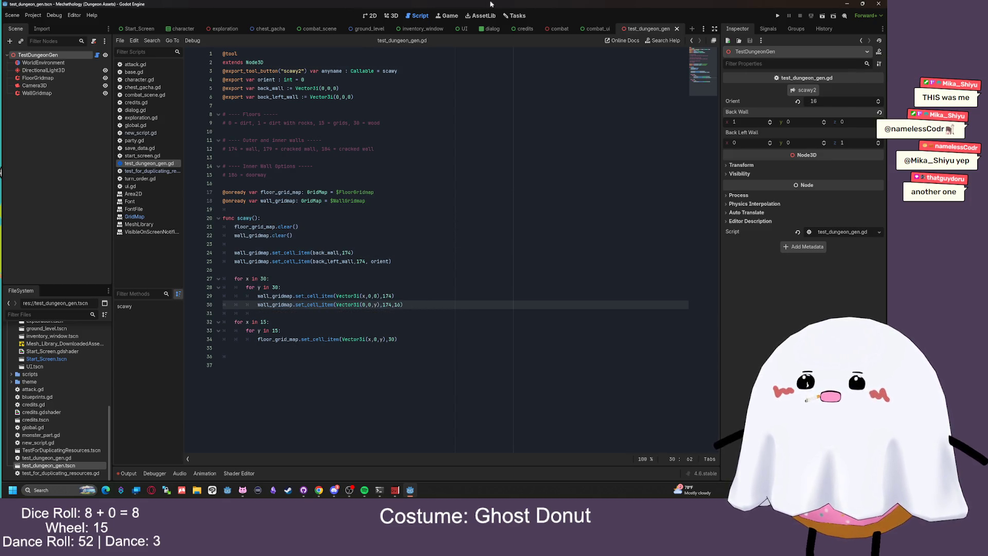
Orbit the 3D view to check the walls along two perpendicular floor edges
key("ctrl+F2")
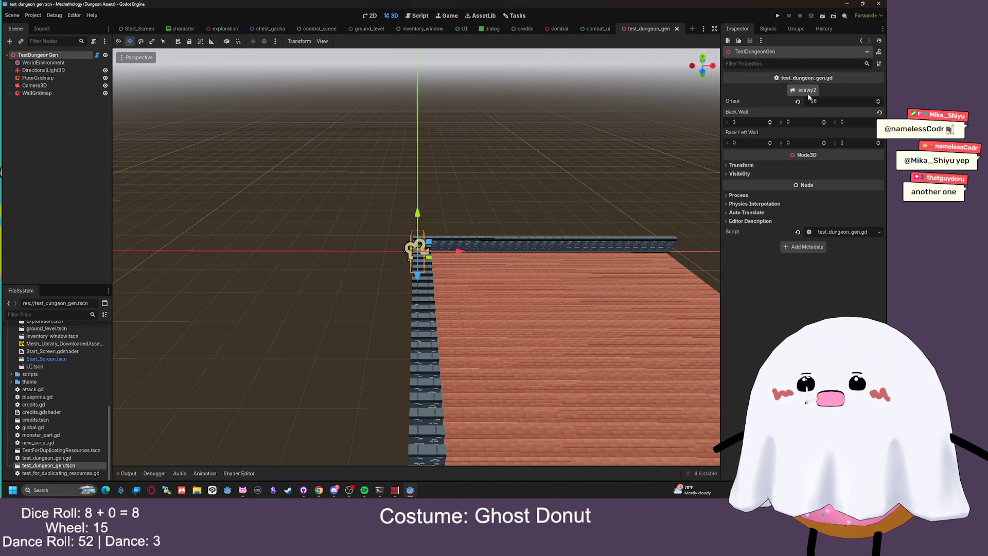
left_click_drag(618, 154, 551, 149)
scroll(494, 155, "down", 4)
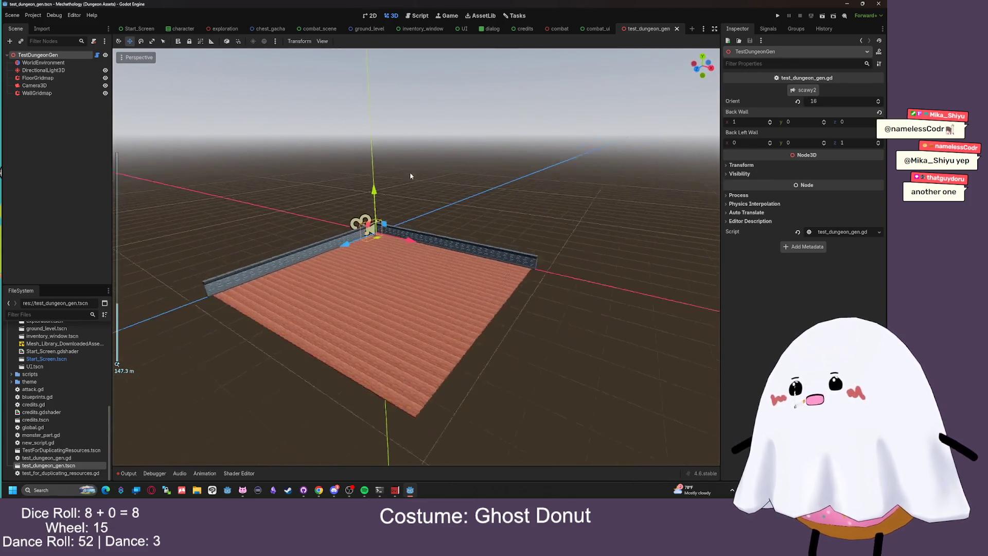
scroll(409, 176, "up", 5)
left_click_drag(409, 177, 349, 165)
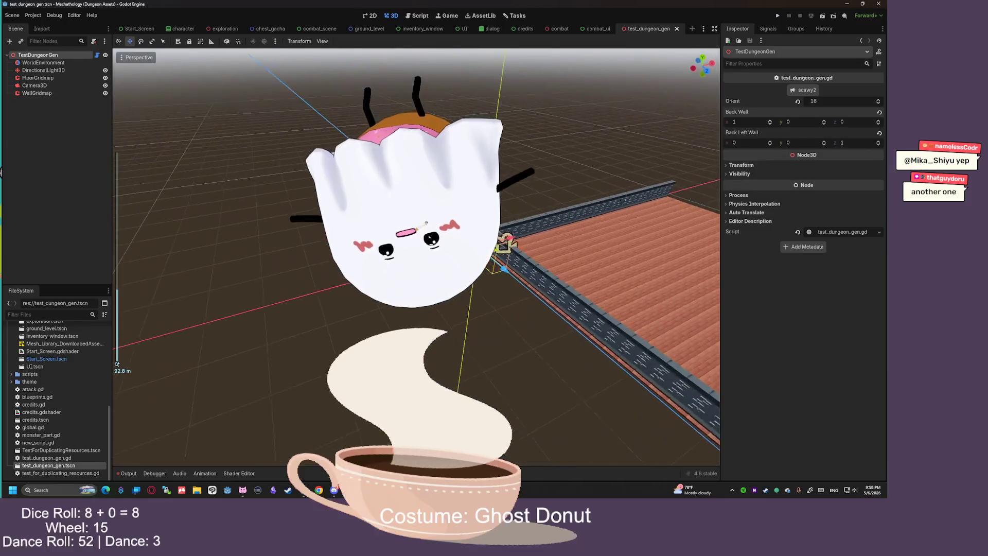
left_click_drag(411, 196, 489, 190)
scroll(489, 190, "down", 6)
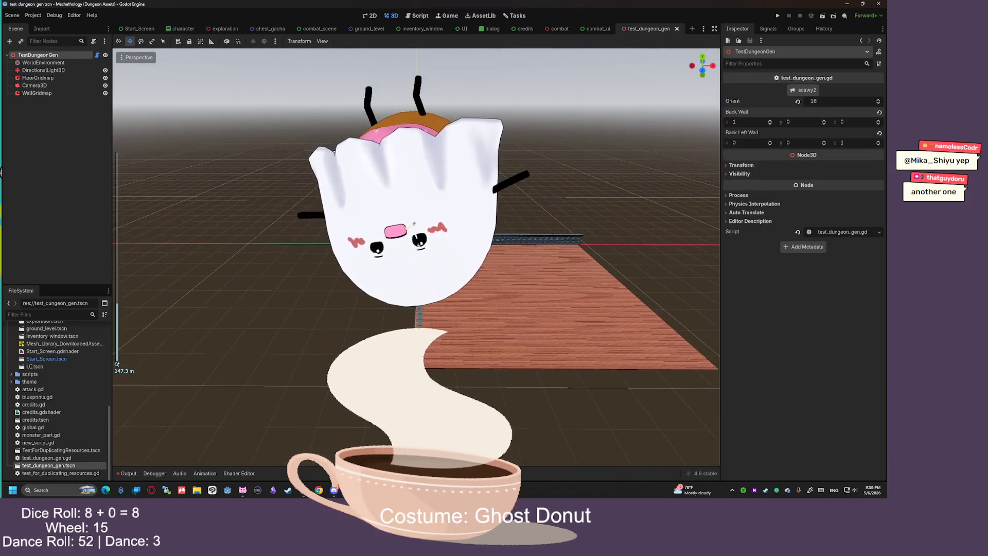
scroll(411, 206, "up", 3)
left_click_drag(412, 206, 453, 186)
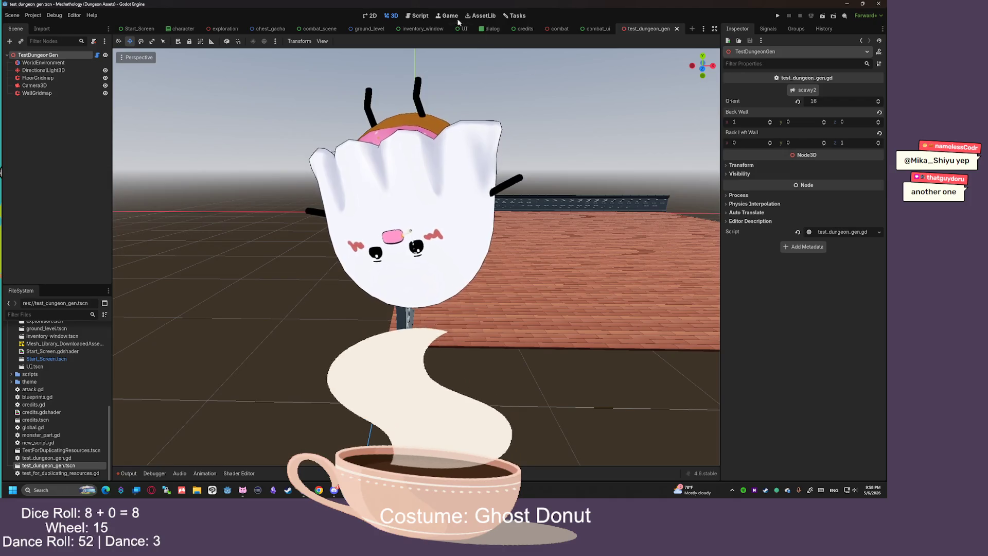
left_click(418, 16)
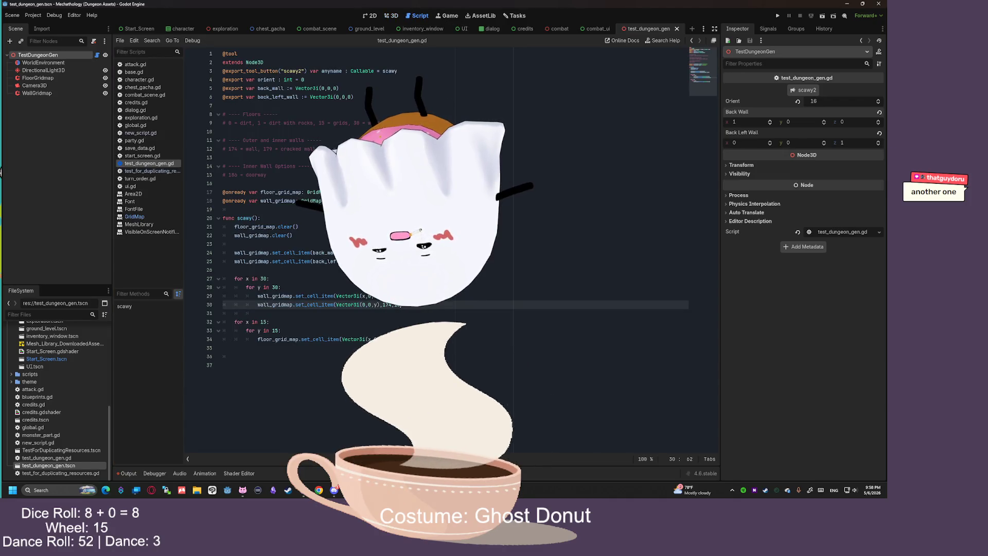
Duplicate the wall line and edit the copy to Vector3i(x,0,29) with item 174, orientation 0
key("shift+Home")
key("ctrl+c")
key("End")
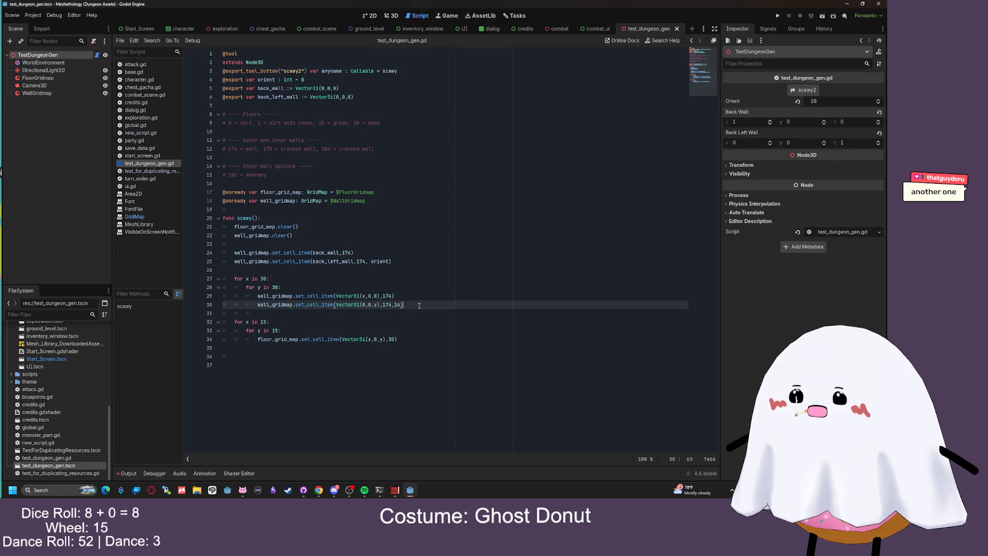
key("Return")
key("Return")
key("ctrl+v")
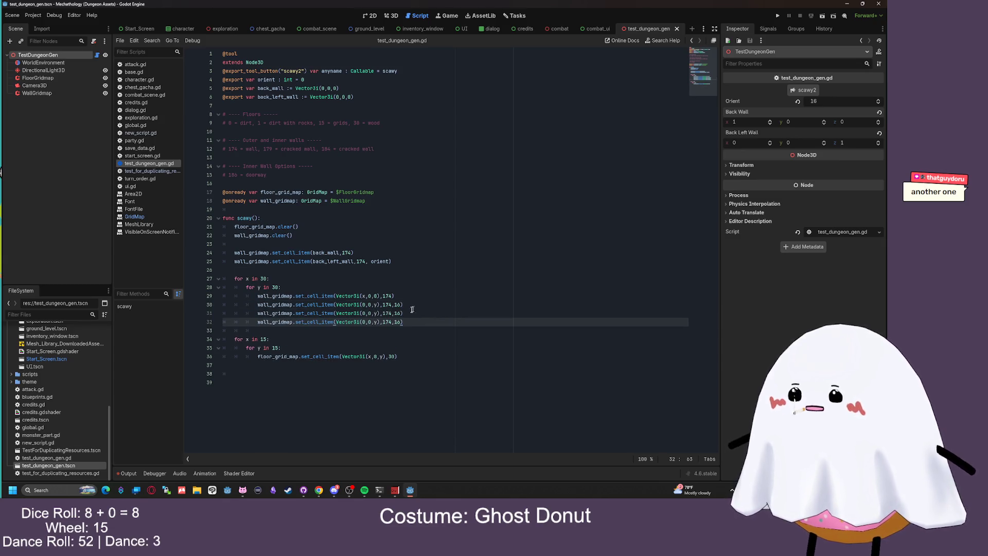
left_click(398, 314)
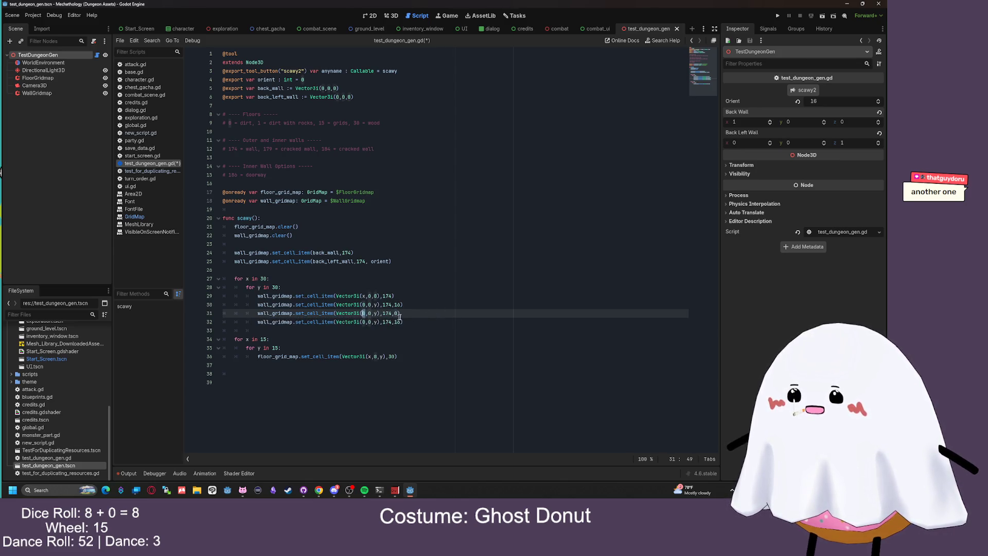
key("End")
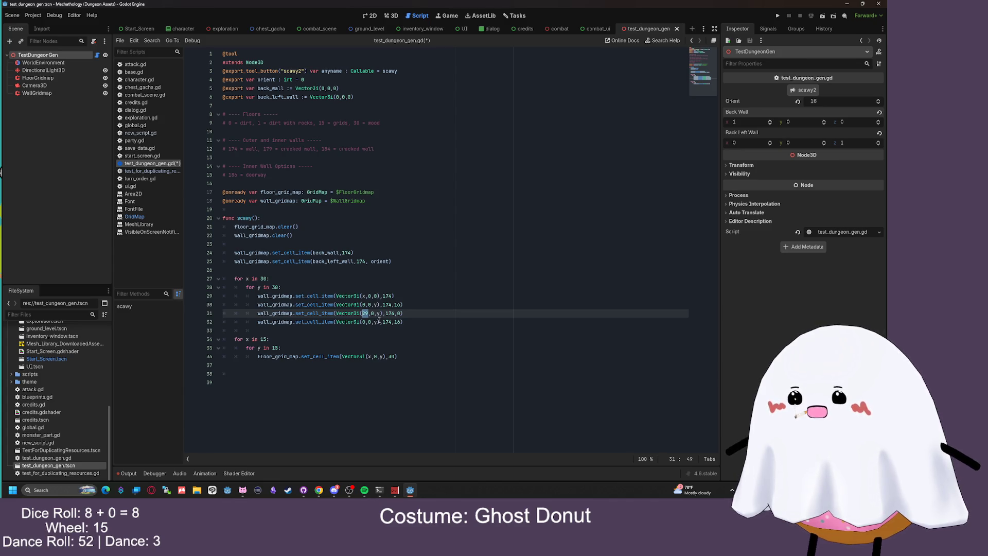
type("x")
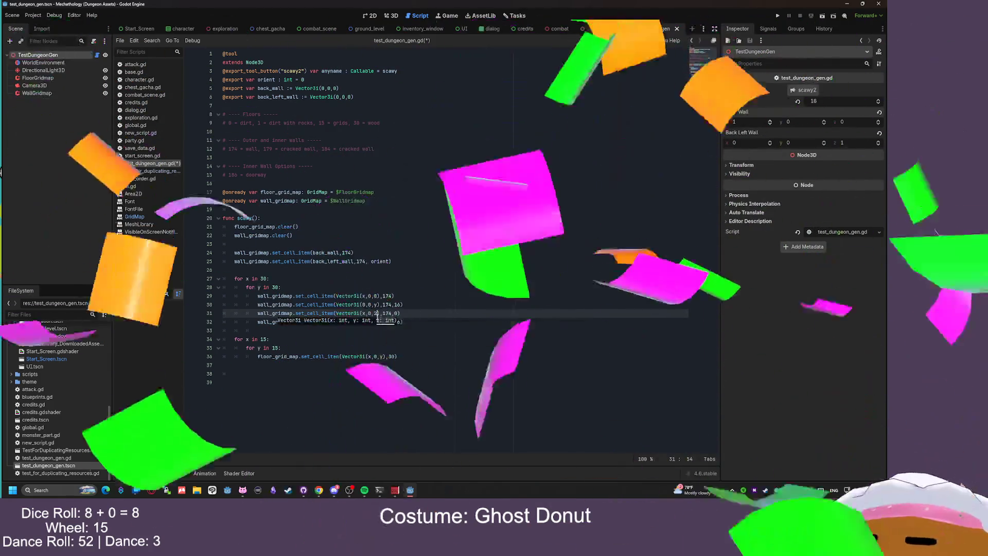
type("9")
Set the other copy to Vector3i(29,0,y) with item 174, orientation 16, and save
left_click(380, 336)
left_click(365, 321)
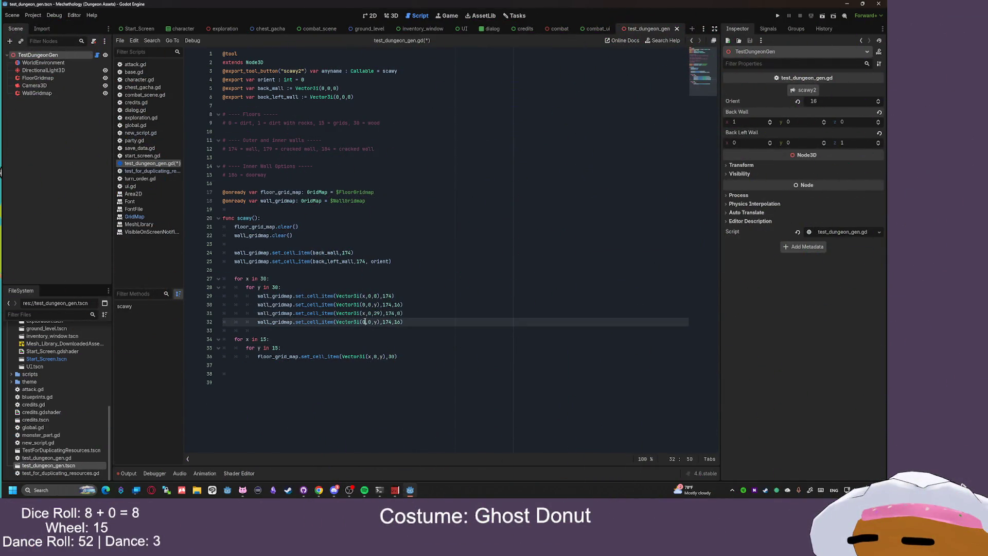
type("29")
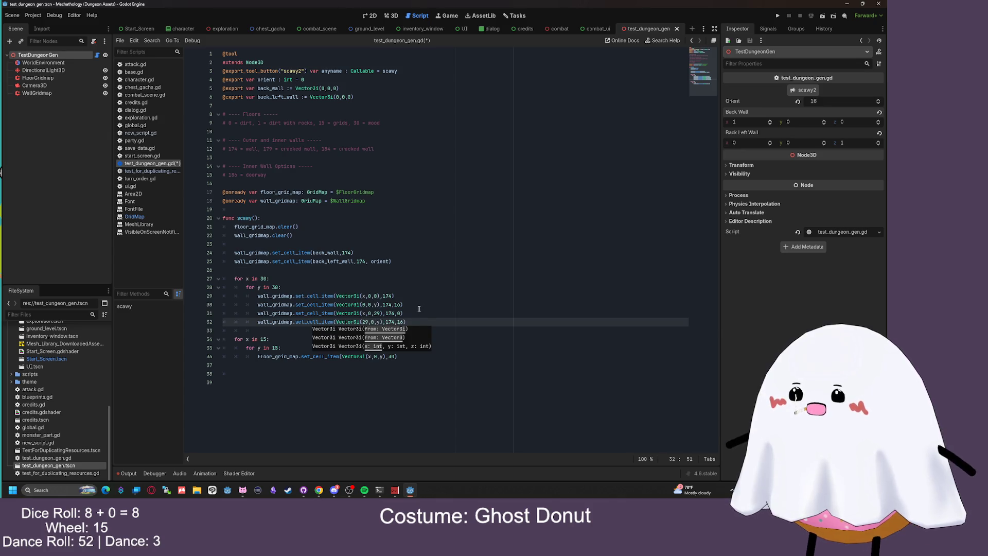
key("End")
key("ctrl+s")
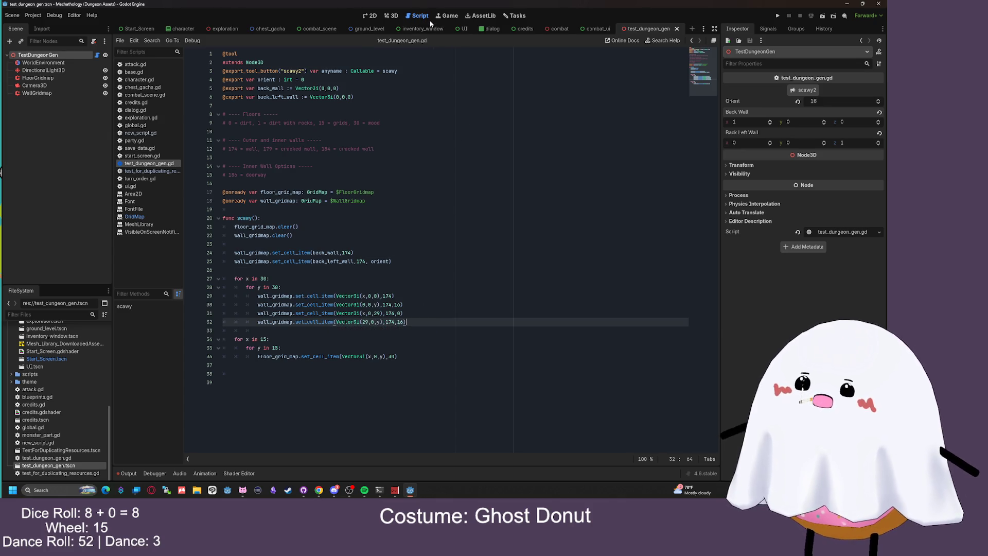
key("ctrl+F2")
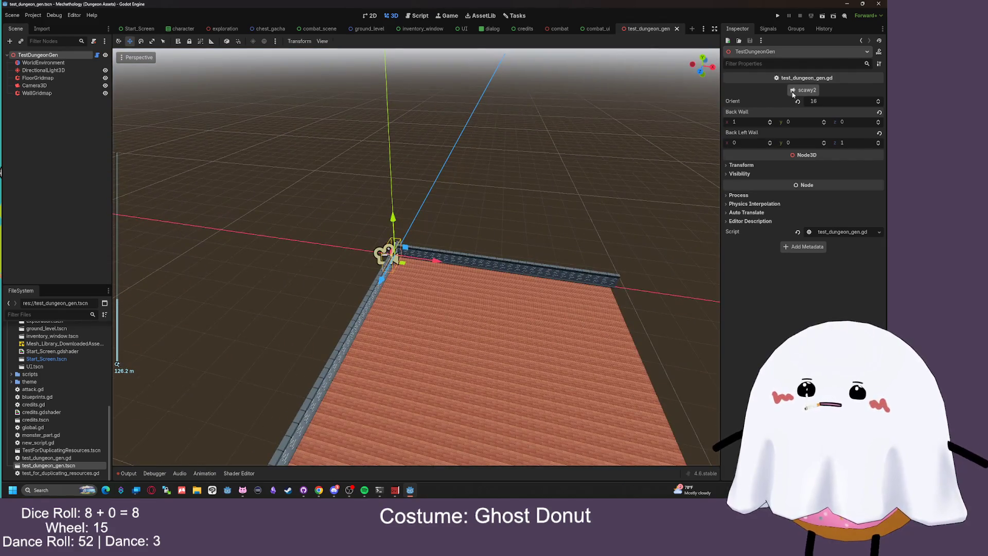
Fly around the 3D viewport to inspect the stone walls on all four floor edges
mouse_move(544, 165)
left_mouse_down()
mouse_move(544, 149)
mouse_move(475, 151)
mouse_move(399, 201)
mouse_move(442, 198)
mouse_move(445, 192)
mouse_move(407, 191)
left_mouse_up()
scroll(441, 199, "up", 4)
key("w")
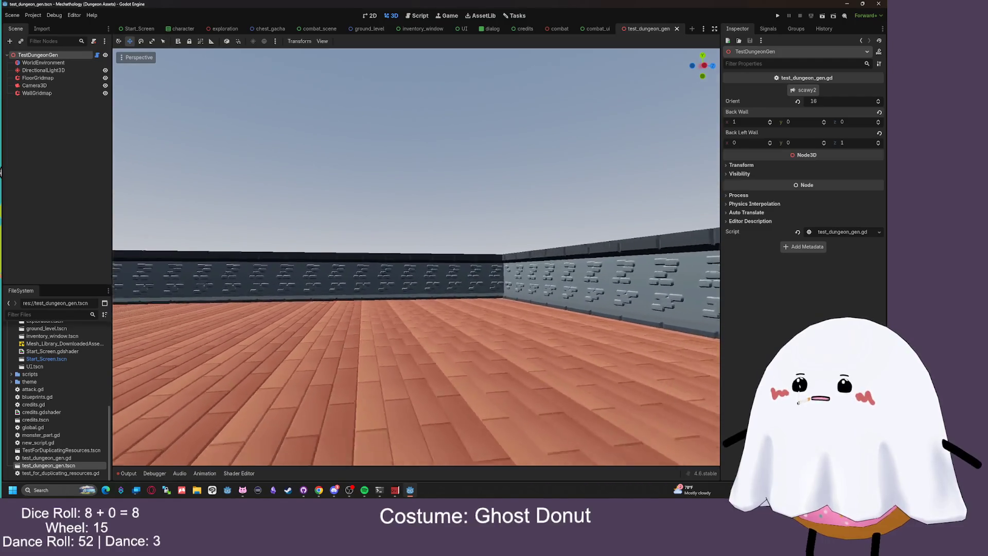
key("w")
mouse_move(406, 191)
left_mouse_down()
mouse_move(350, 196)
mouse_move(401, 196)
mouse_move(350, 196)
mouse_move(361, 197)
mouse_move(362, 237)
left_mouse_up()
scroll(361, 237, "down", 10)
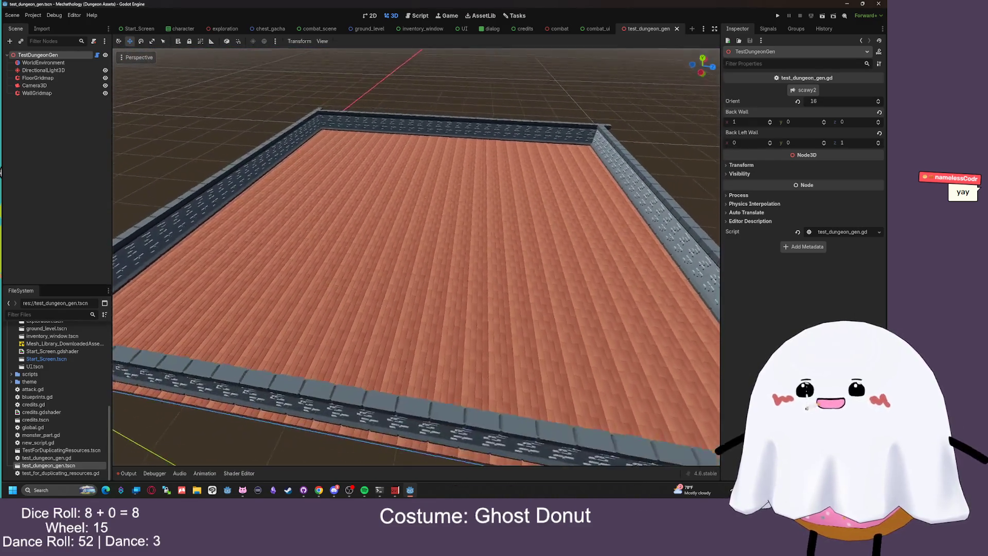
scroll(513, 195, "down", 5)
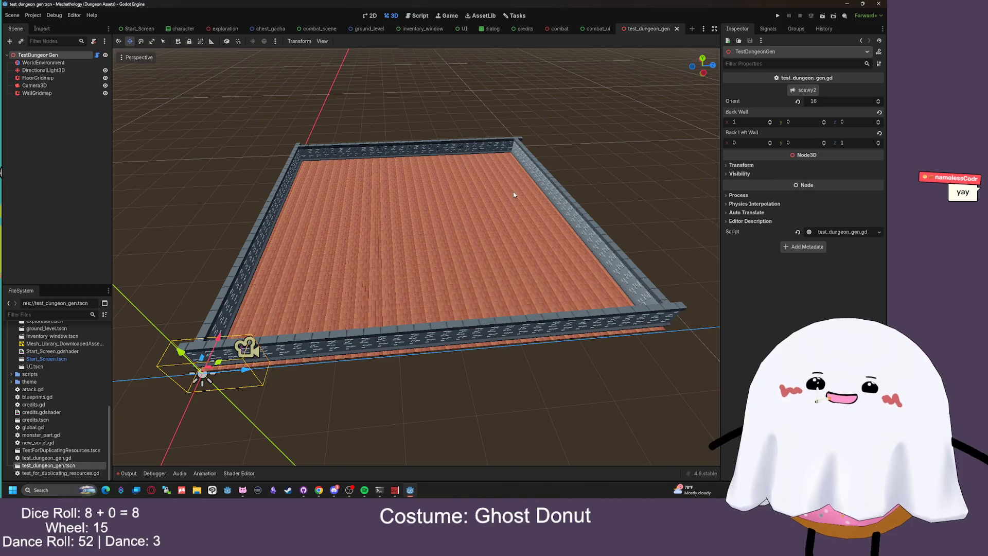
scroll(416, 257, "down", 3)
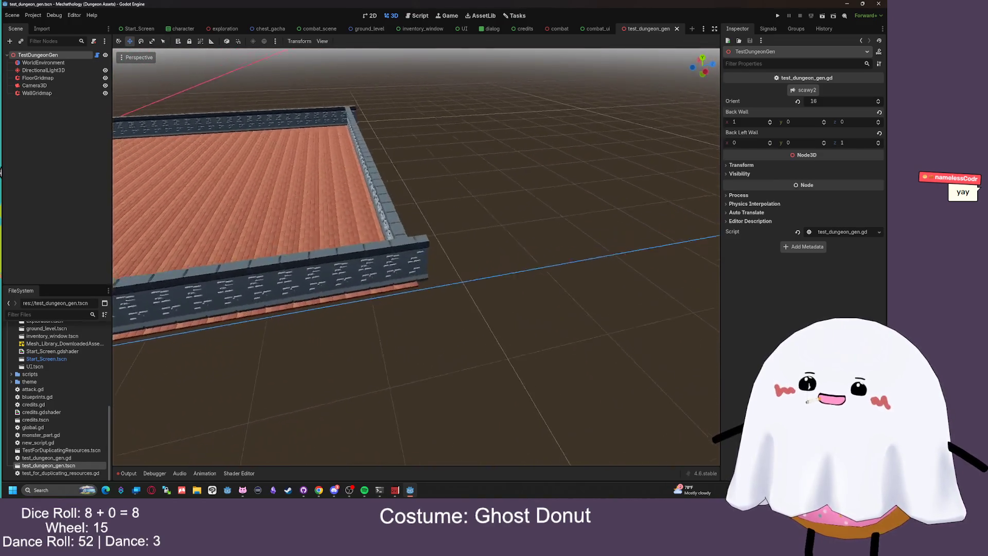
scroll(416, 257, "up", 5)
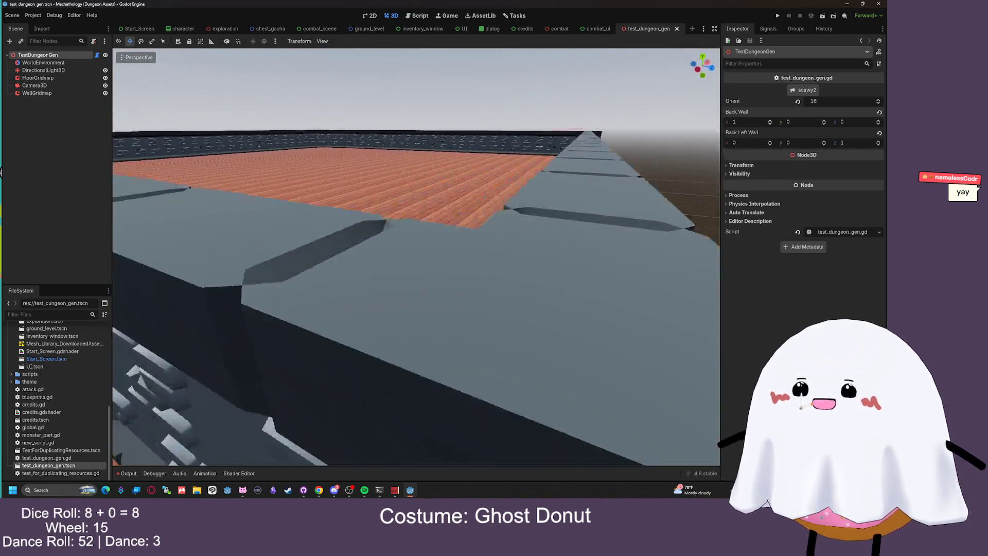
scroll(416, 258, "down", 6)
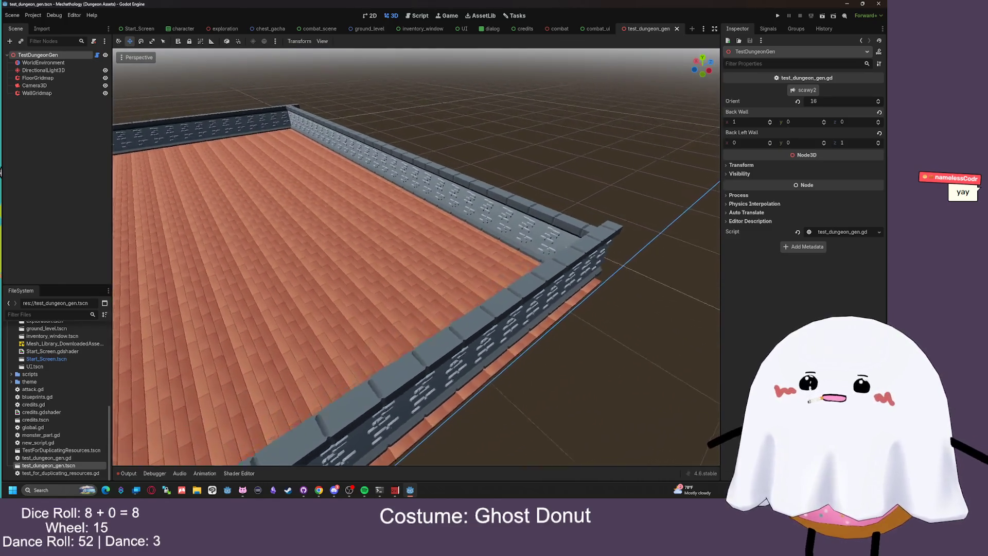
scroll(416, 258, "down", 2)
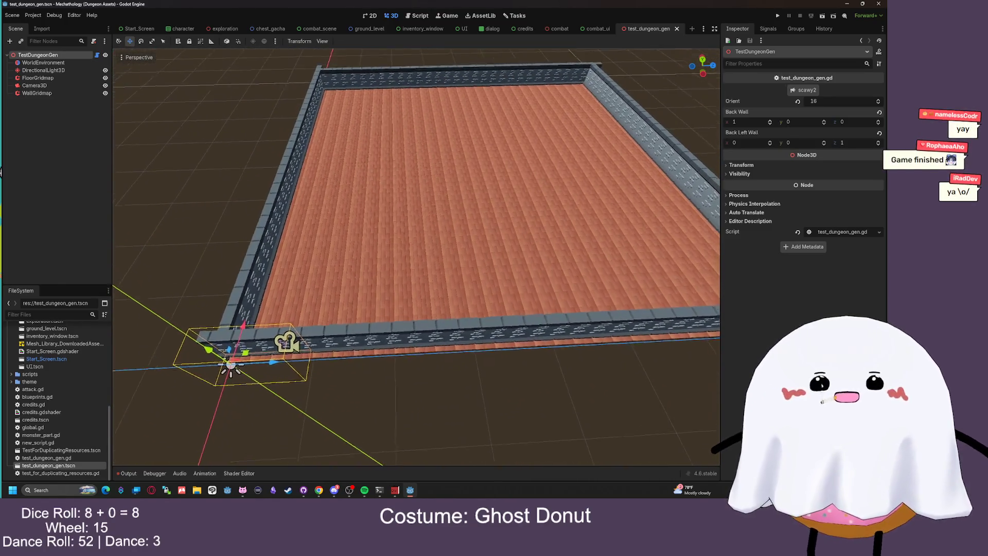
key("f")
scroll(416, 257, "up", 8)
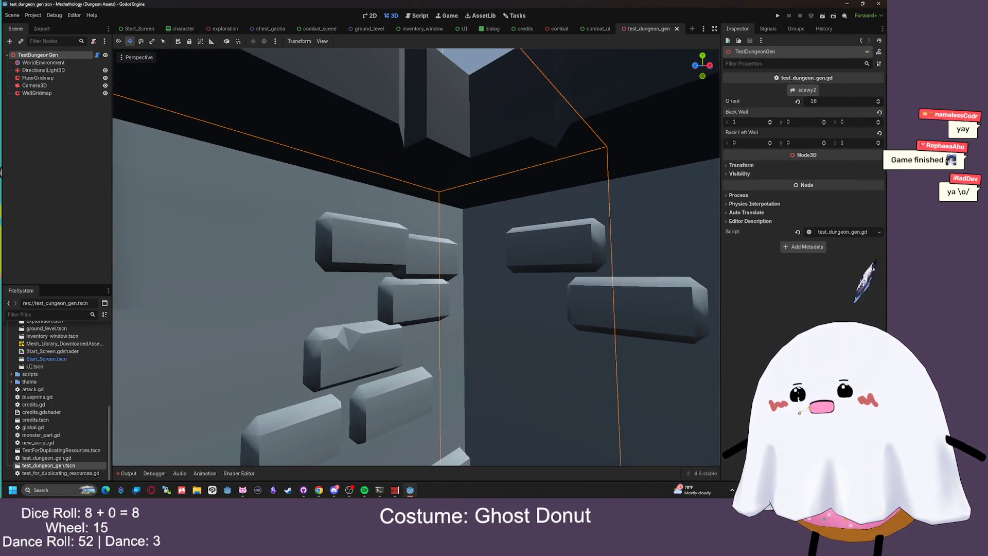
scroll(416, 257, "down", 6)
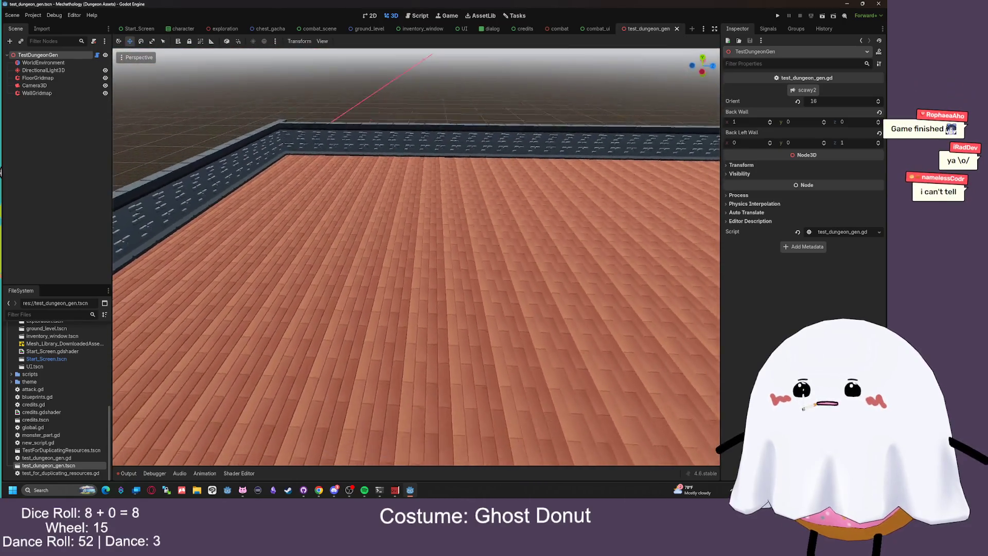
Select WallGridmap and open its Mesh Library resource in the Inspector
left_click(82, 85)
left_click(84, 78)
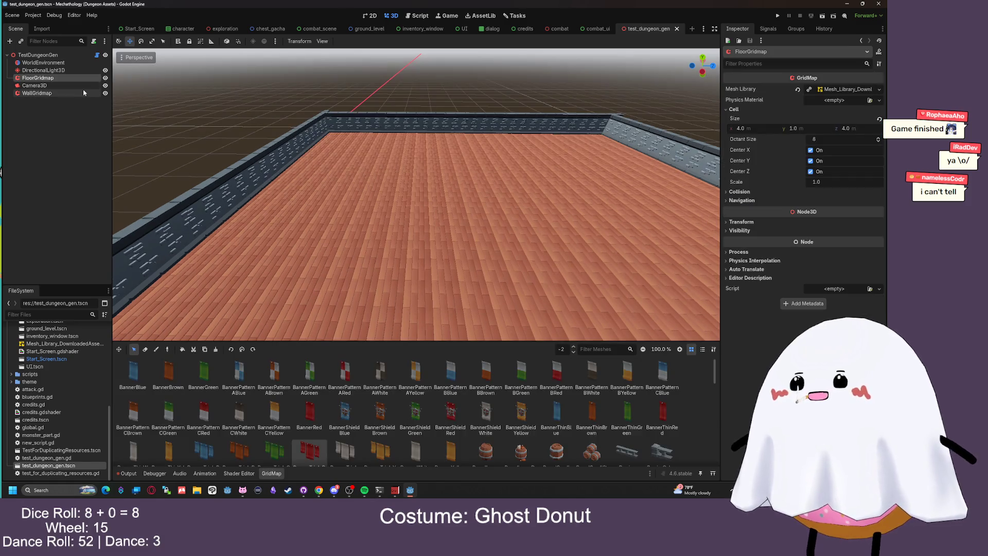
left_click(87, 94)
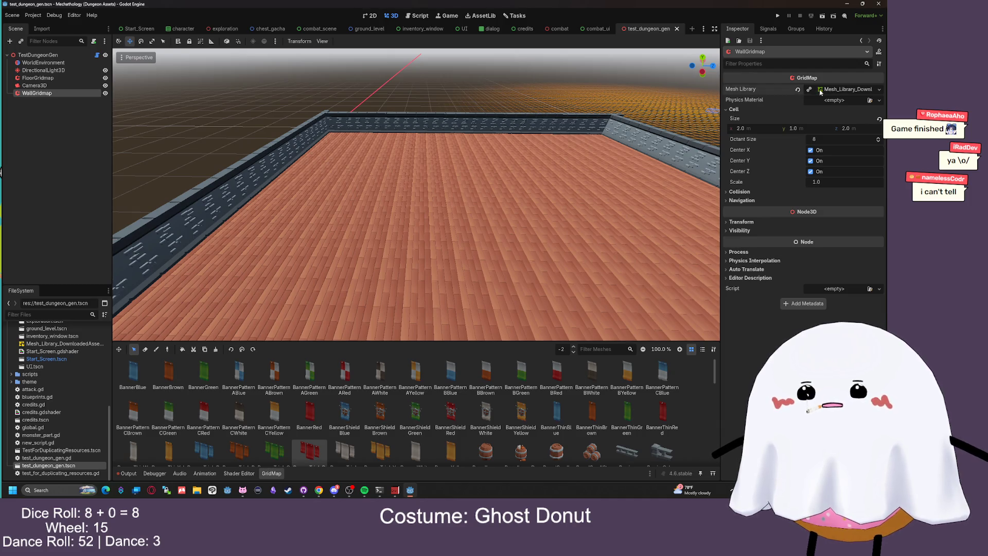
left_click(844, 89)
scroll(807, 191, "down", 15)
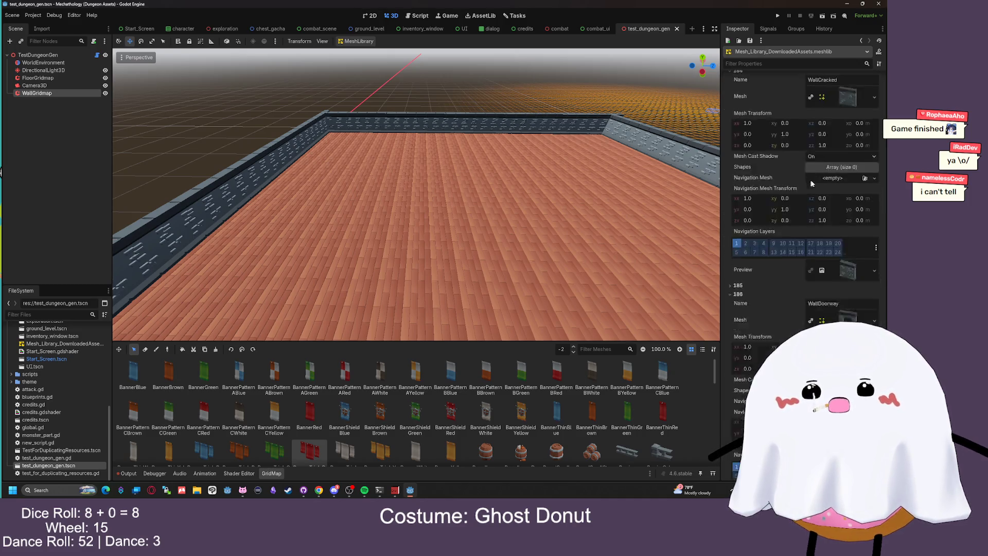
scroll(807, 190, "up", 3)
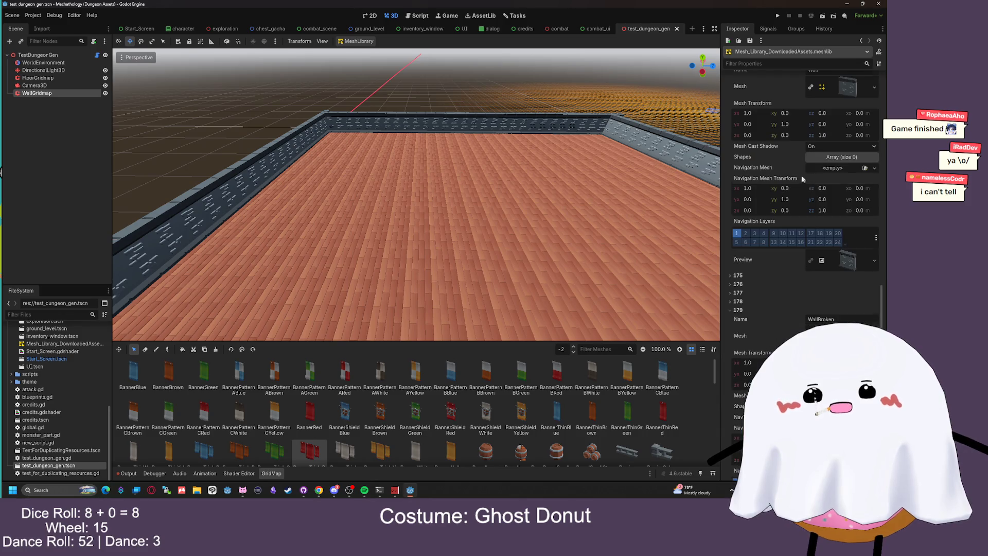
scroll(795, 185, "up", 3)
scroll(784, 192, "down", 1)
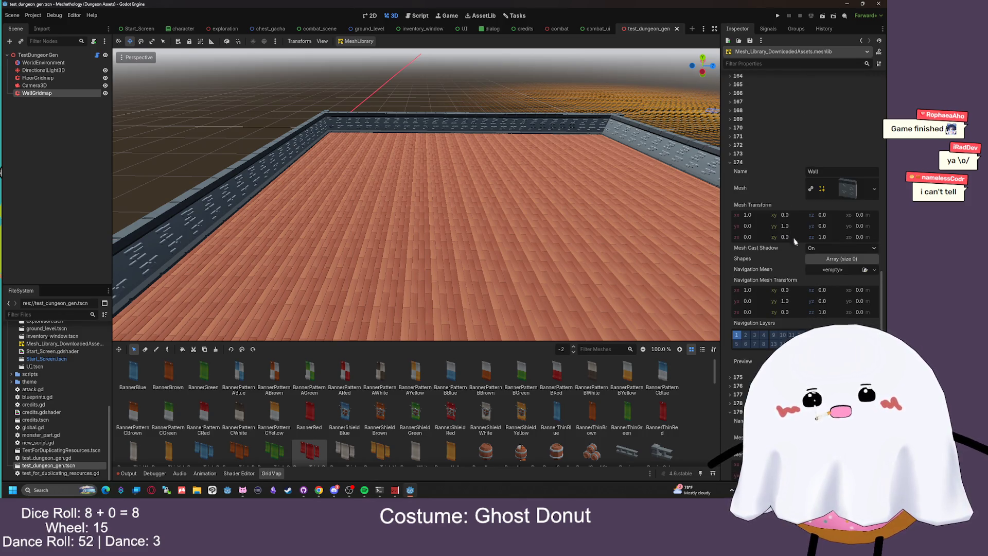
left_click(728, 162)
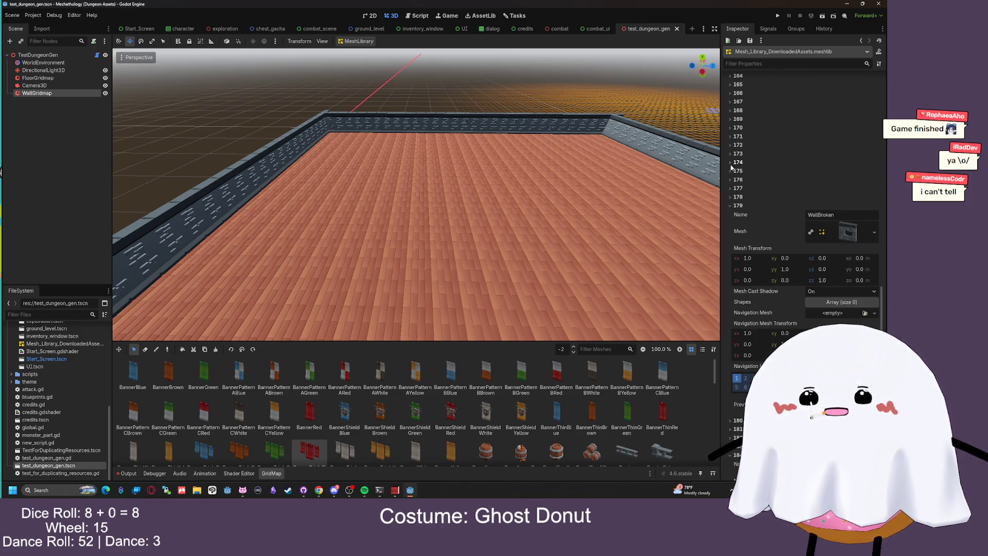
left_click(729, 205)
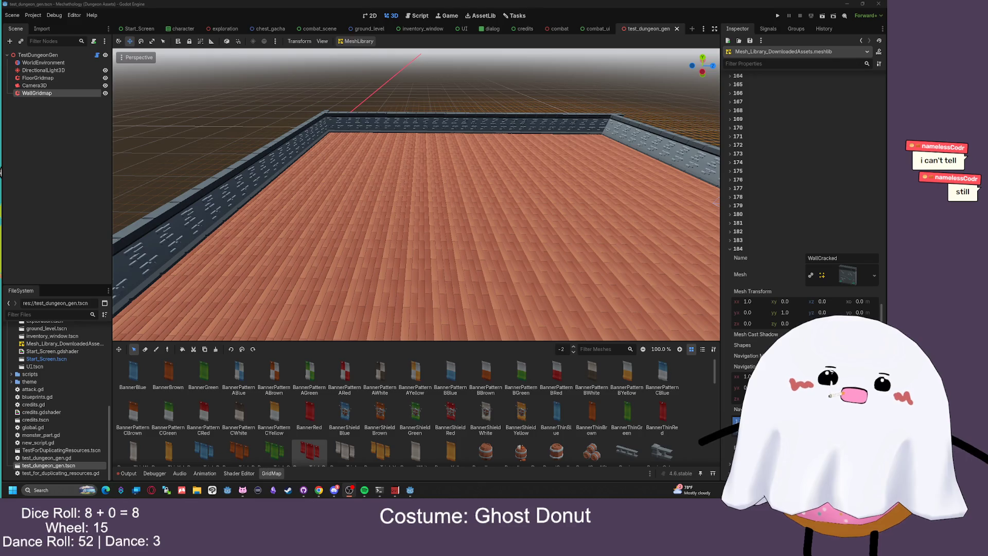
Expand items 173–178 to read names like Wall, WallArched and WallArchedwindowGated
left_click(731, 189)
left_click(731, 189)
left_click(731, 180)
left_click(730, 171)
left_click(730, 163)
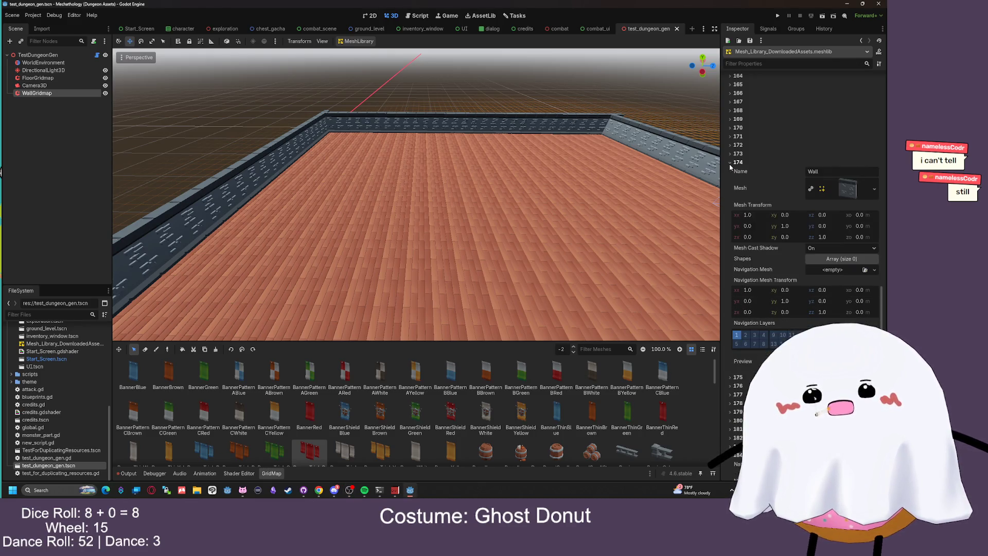
left_click(730, 163)
left_click(732, 171)
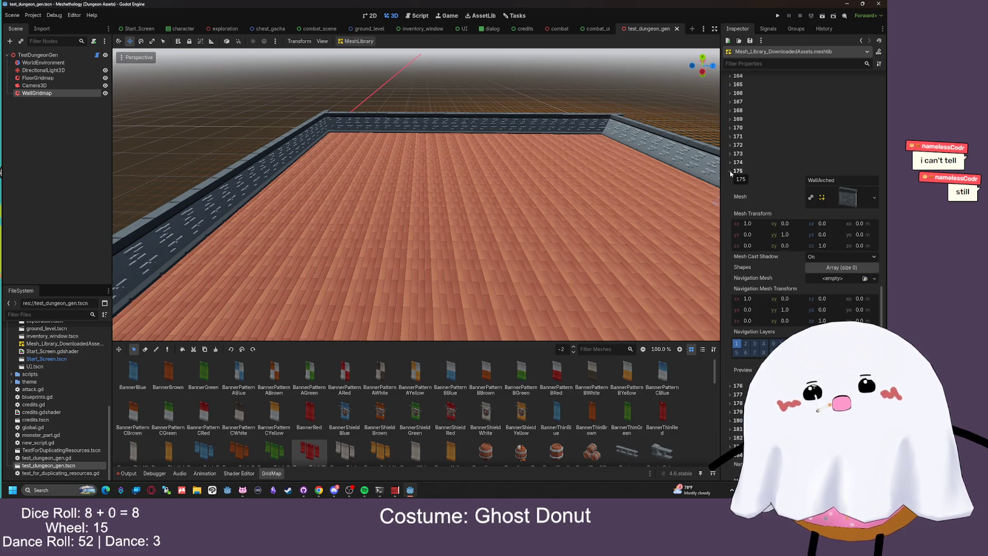
left_click(730, 171)
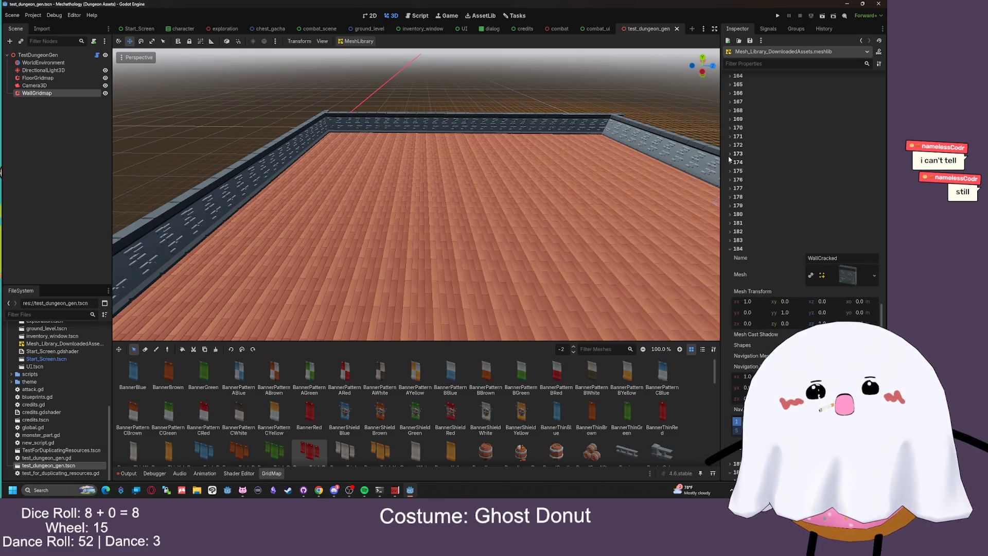
left_click(729, 154)
left_click(730, 154)
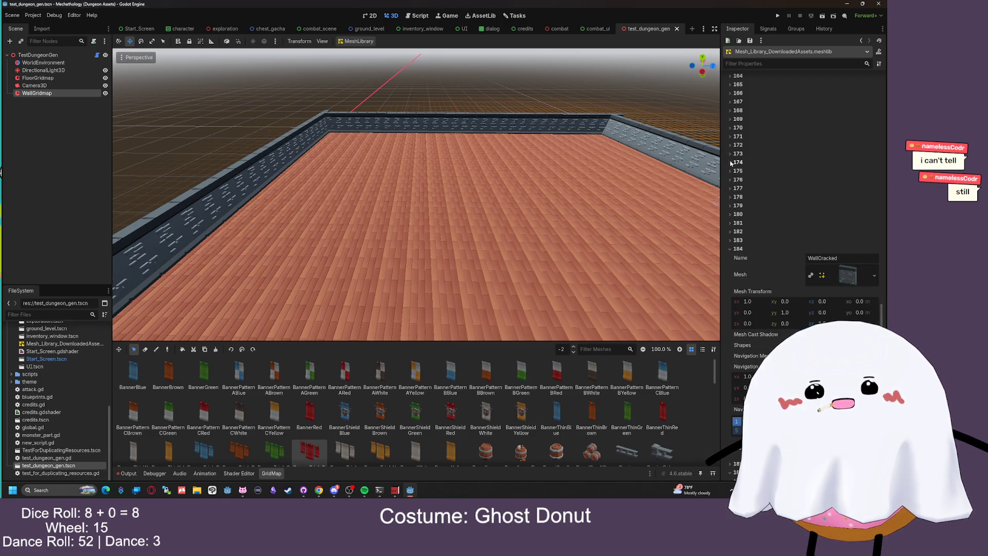
left_click(731, 171)
left_click(730, 171)
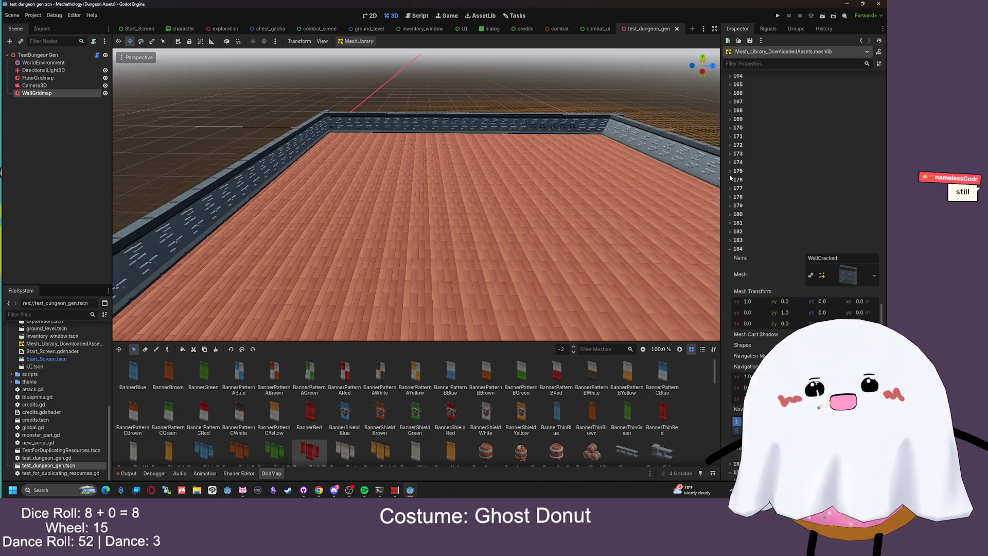
left_click(731, 180)
left_click(730, 180)
left_click(730, 188)
left_click(730, 188)
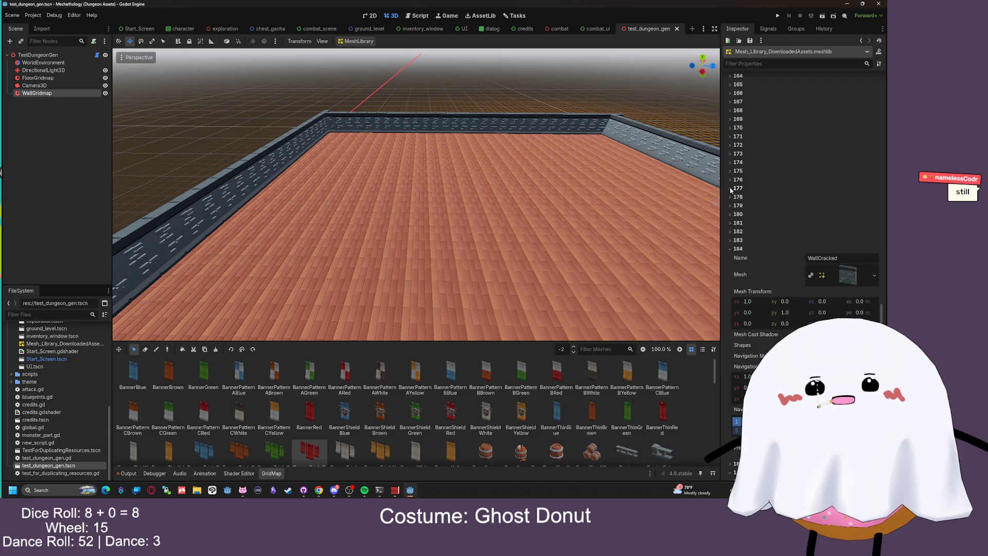
left_click(731, 197)
left_click(730, 197)
Expand the later items: WallBroken, WallCorner, WallCornerScaffold, through to WallDoorway
left_click(731, 205)
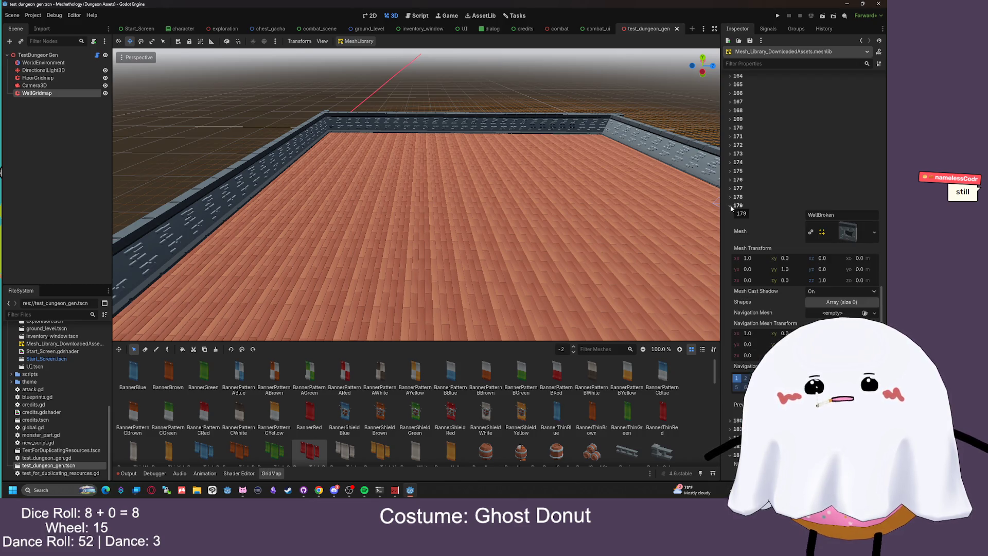
left_click(731, 206)
left_click(731, 214)
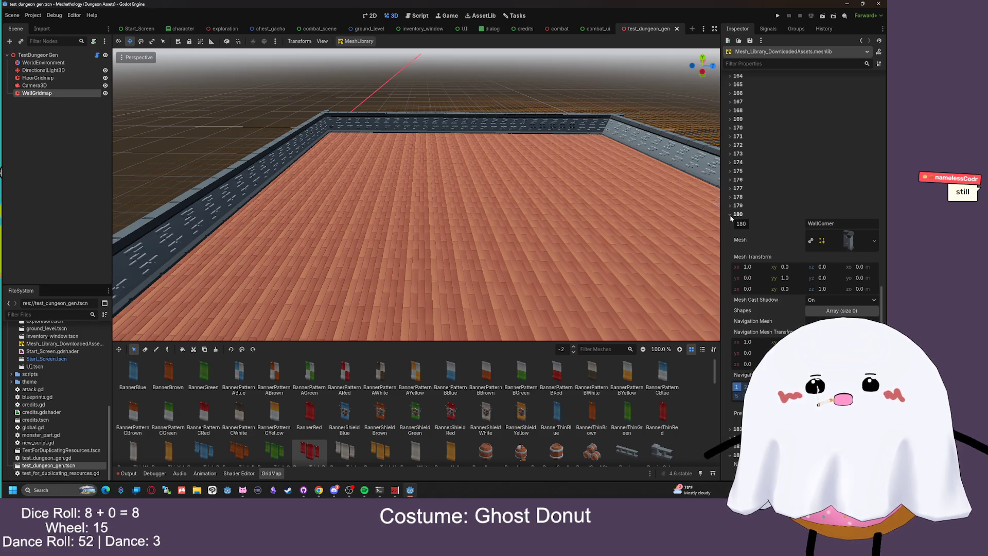
left_click(731, 214)
left_click(731, 223)
left_click(731, 223)
left_click(730, 223)
left_click(731, 223)
left_click(731, 232)
left_click(731, 231)
left_click(731, 240)
left_click(731, 240)
left_click(731, 249)
left_click(731, 249)
left_click(731, 257)
left_click(730, 257)
left_click(731, 266)
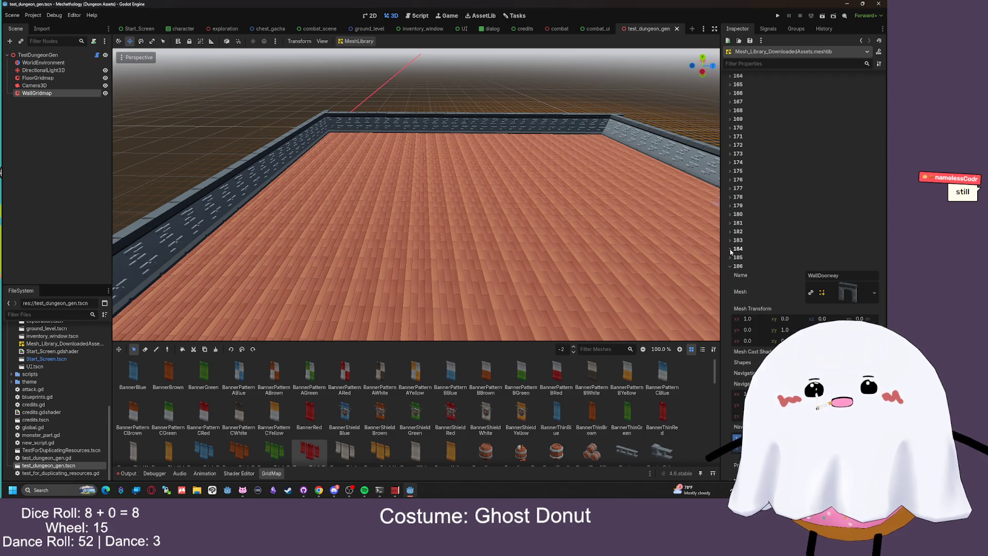
scroll(741, 247, "down", 6)
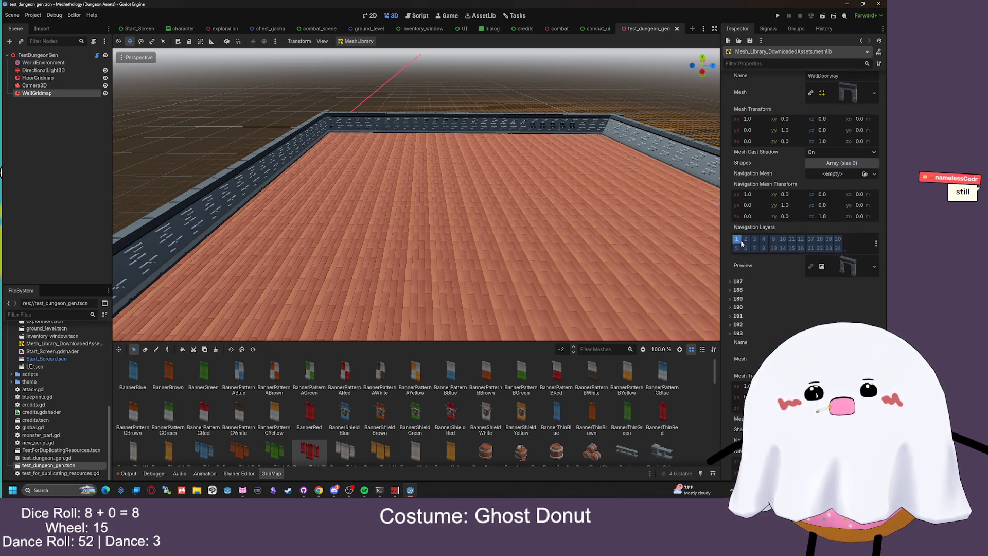
Expand mesh library items 188–191, WallDoorwayScaffold through WallDoorwayTsplit, to check each one
scroll(742, 242, "down", 3)
left_click(731, 189)
left_click(732, 189)
left_click(731, 188)
left_click(731, 189)
left_click(729, 197)
left_click(730, 197)
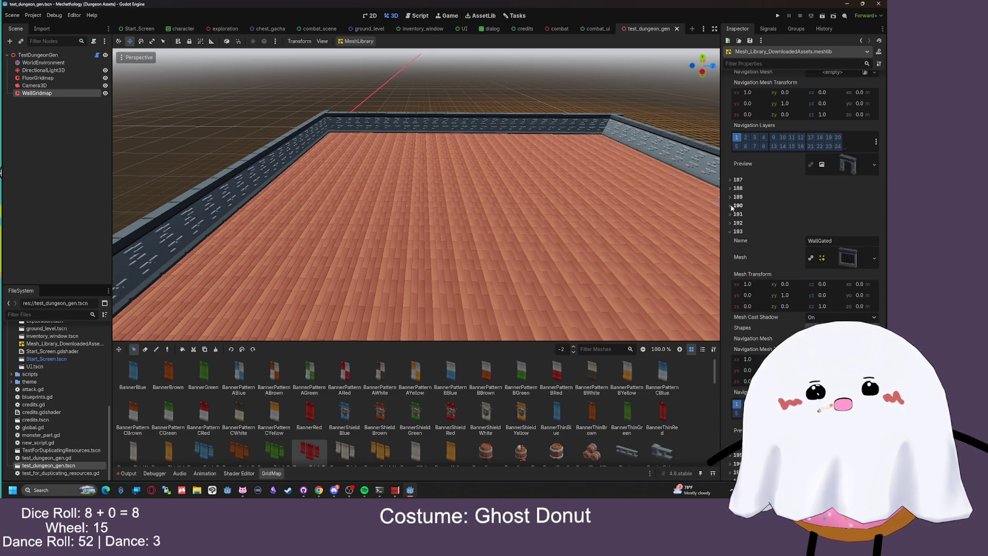
left_click(730, 206)
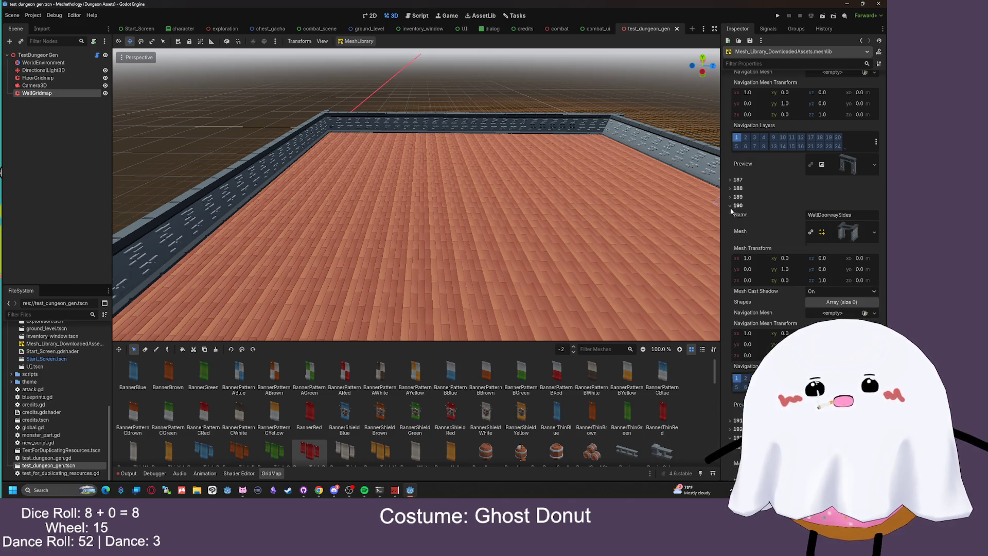
left_click(731, 206)
left_click(731, 214)
left_click(731, 214)
Check items 194–199: WallHalf, its endcaps, WallOpenScaffold, WallPillar and WallScaffold
scroll(736, 226, "down", 5)
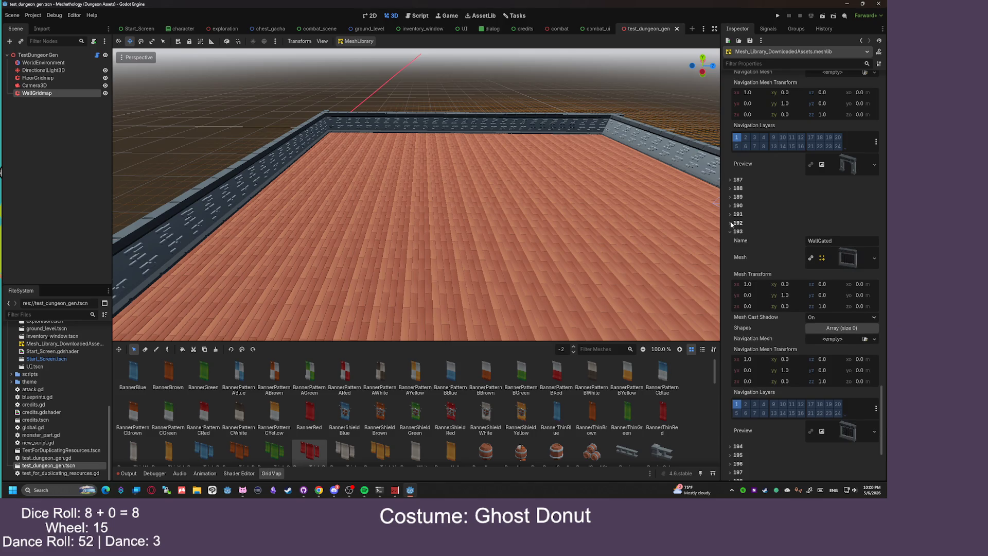
left_click(735, 299)
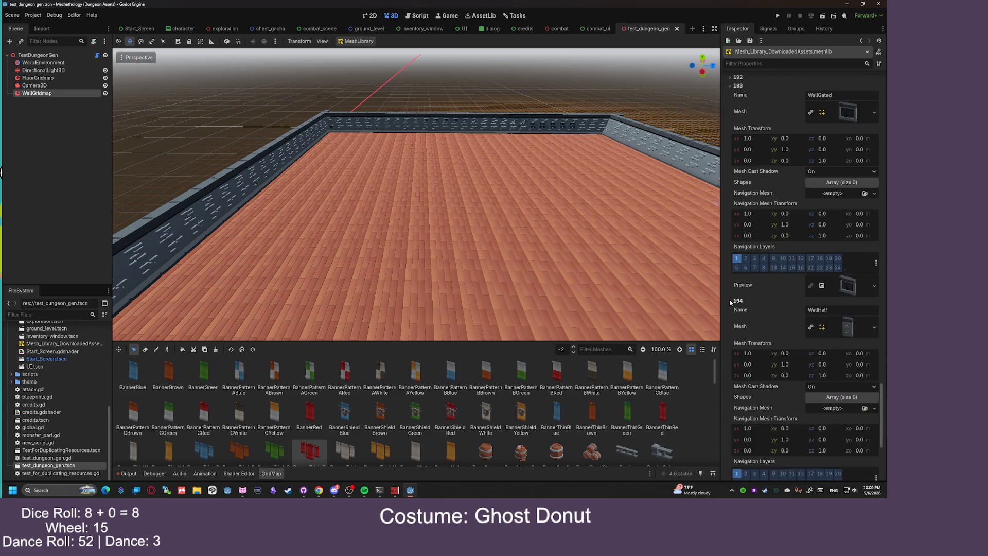
scroll(739, 288, "down", 3)
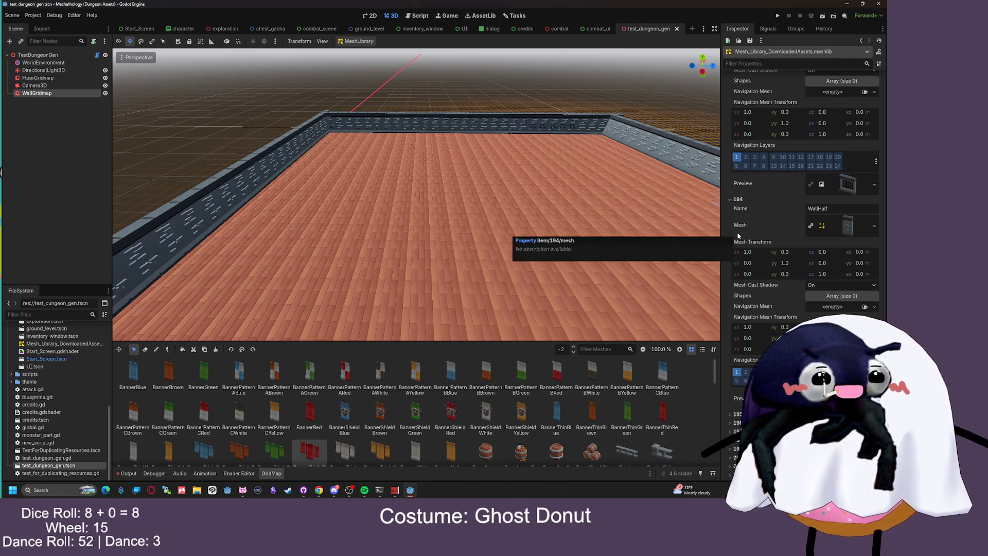
left_click(731, 199)
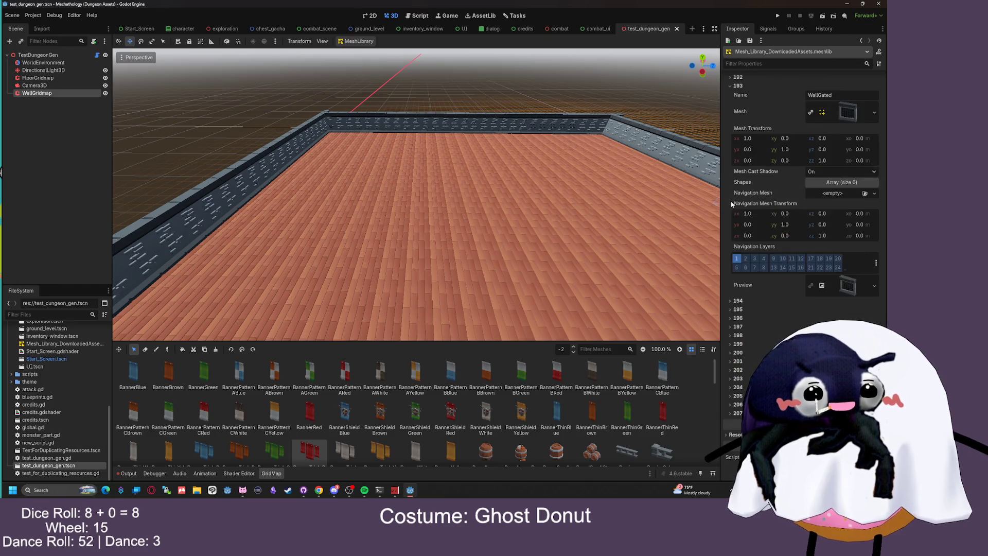
left_click(730, 310)
left_click(737, 368)
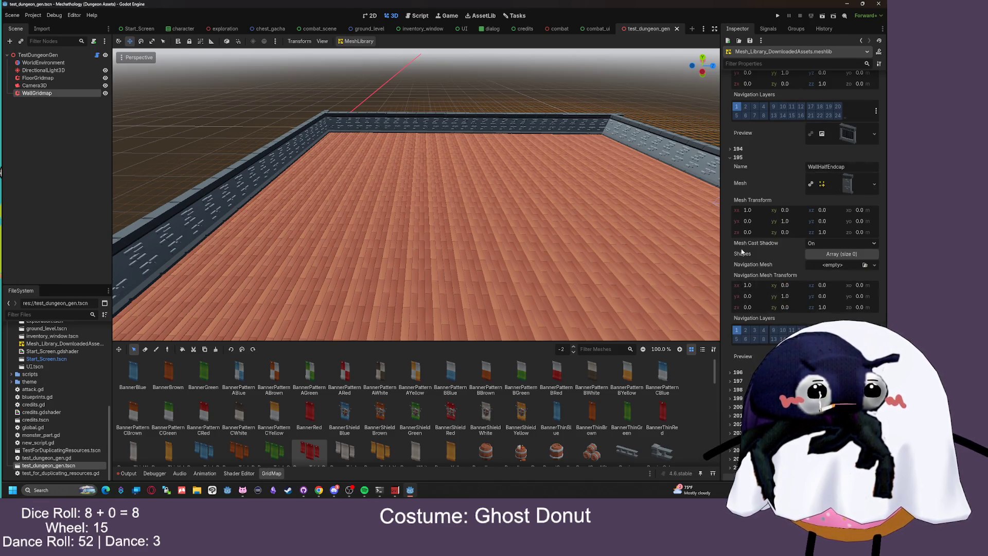
scroll(737, 309, "down", 5)
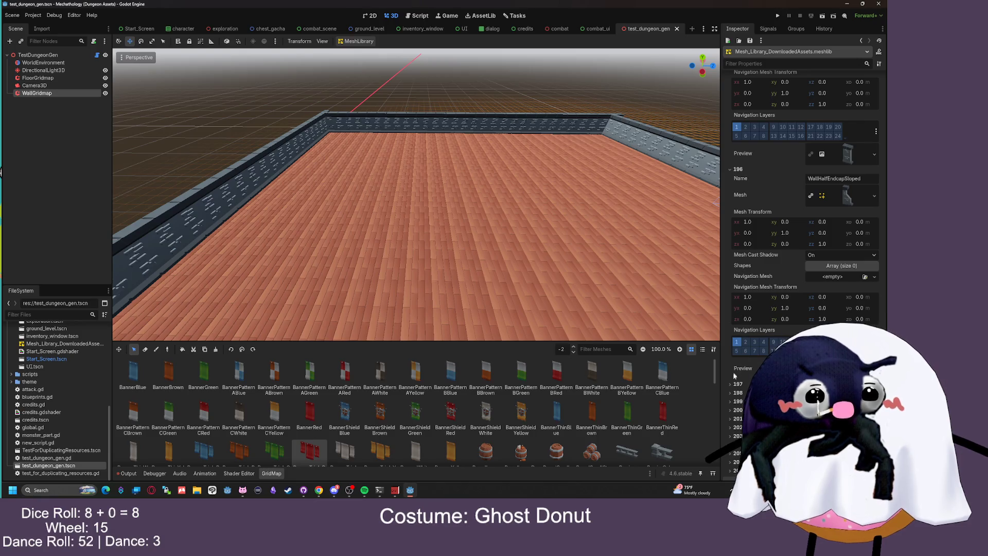
left_click(738, 181)
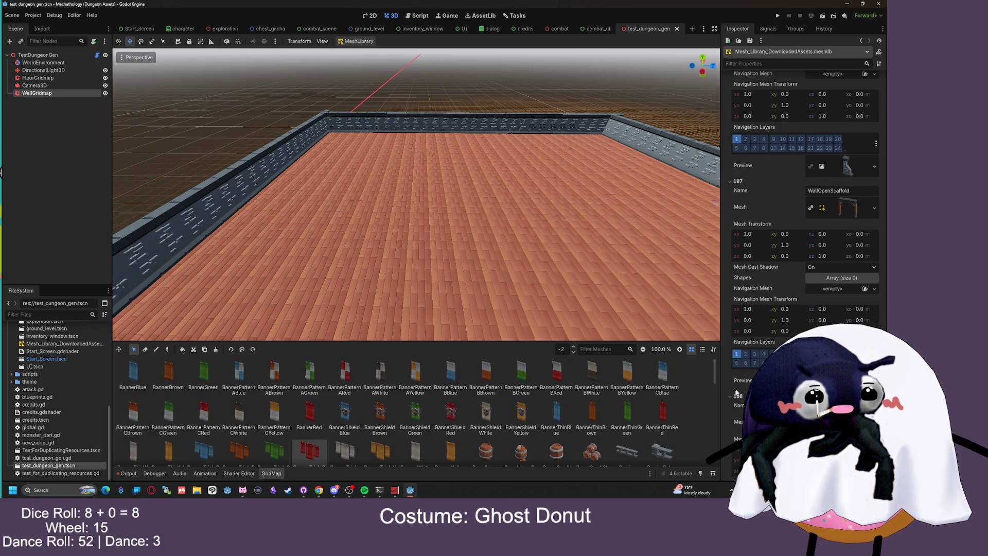
left_click(733, 396)
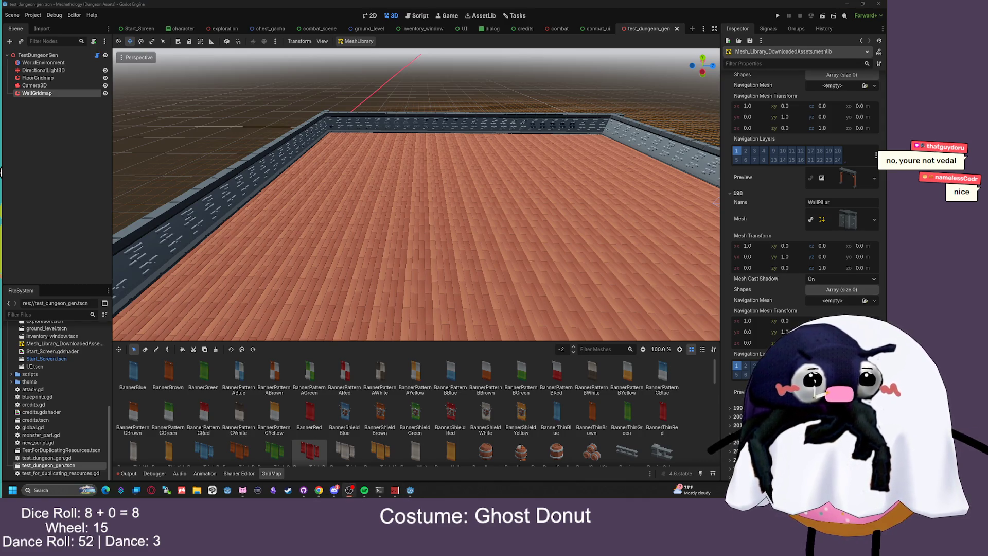
scroll(791, 259, "down", 3)
left_click(761, 344)
scroll(757, 335, "down", 4)
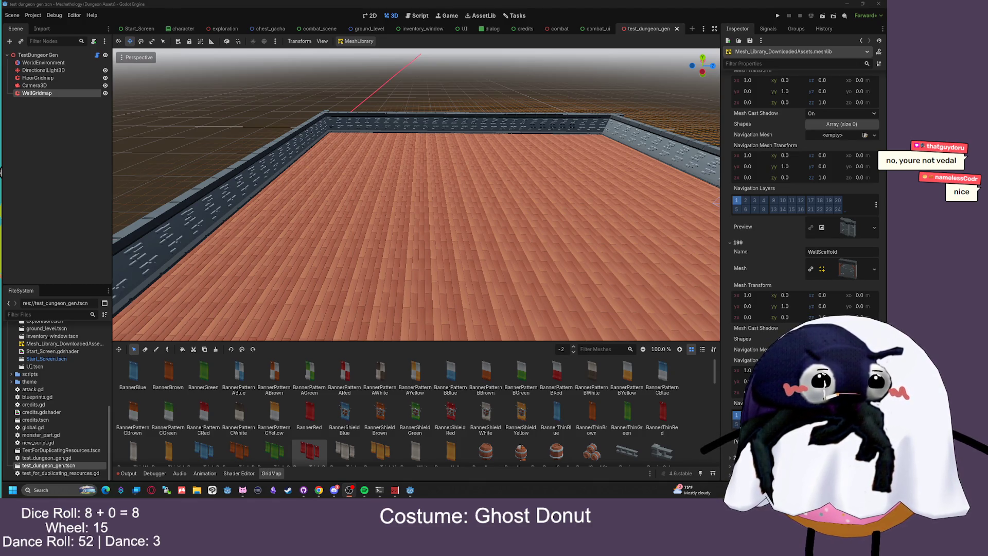
scroll(765, 286, "down", 4)
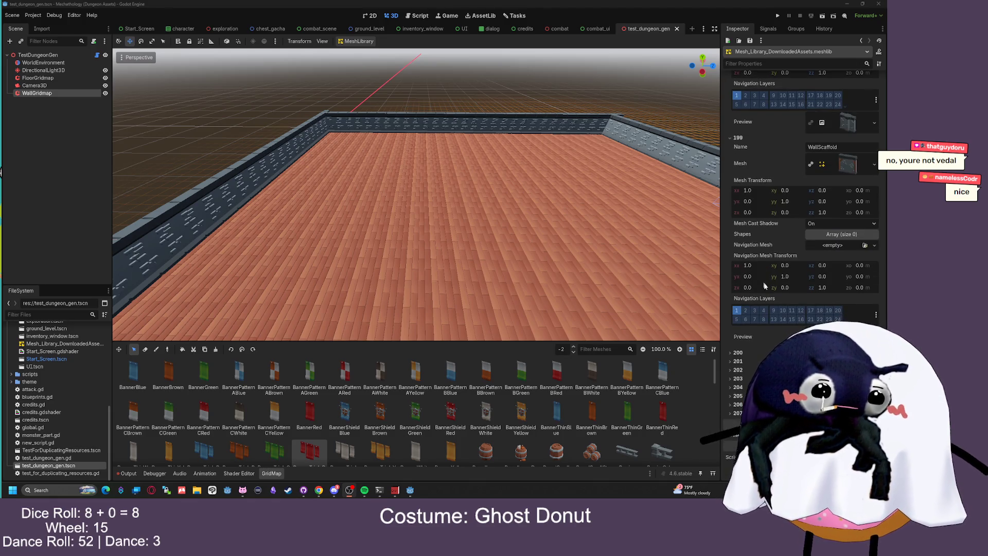
Check mesh library items 200–202: WallShelves, WallSloped and WallTsplit
left_click(731, 352)
scroll(736, 350, "down", 2)
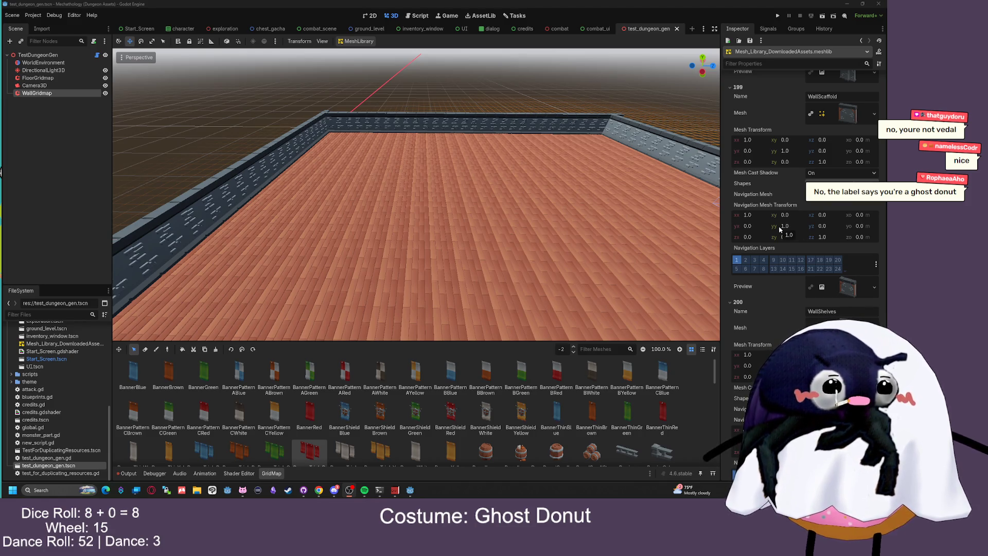
scroll(810, 249, "down", 2)
left_click(739, 363)
scroll(744, 355, "down", 4)
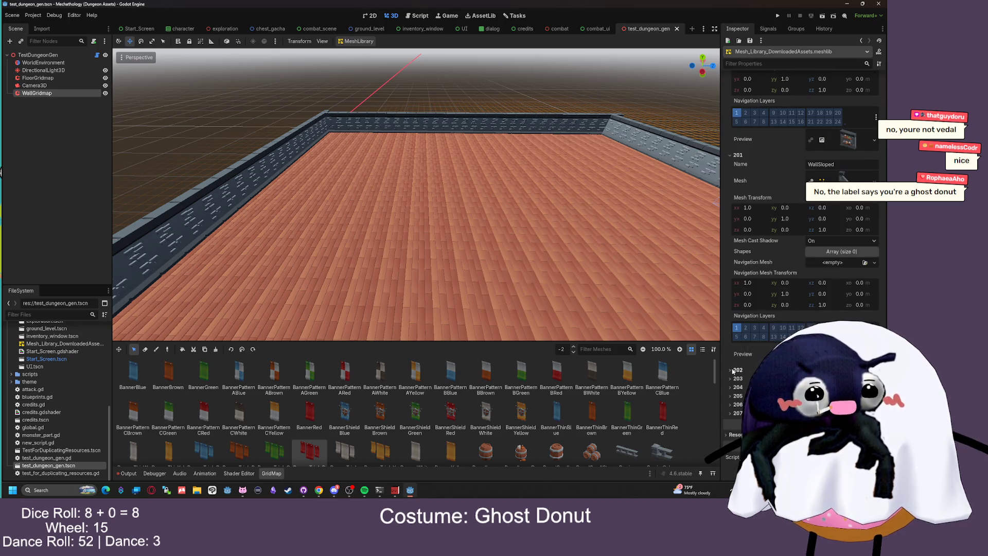
left_click(735, 368)
scroll(740, 365, "down", 3)
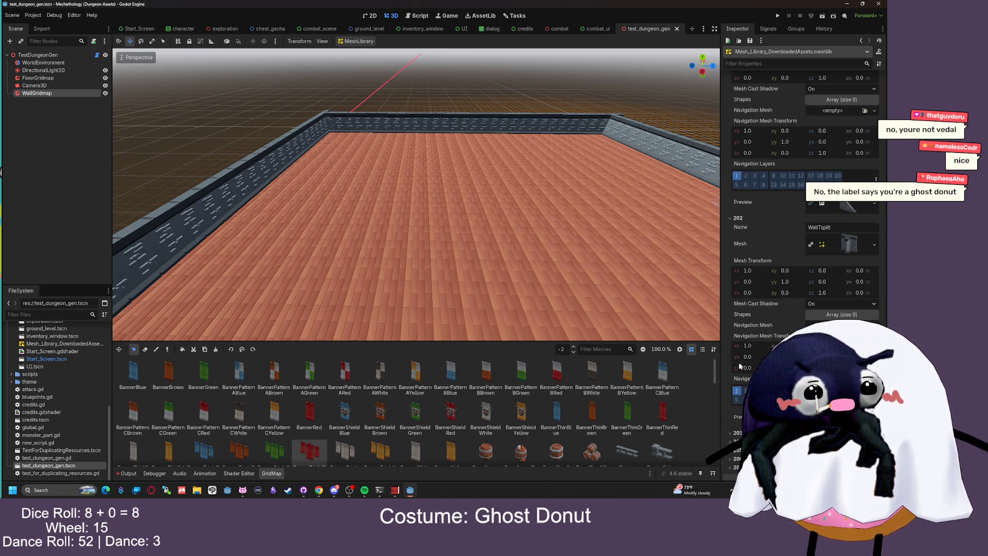
Inspect window items 203–207, then open test_dungeon_gen.gd from the TestDungeonGen node
left_click(736, 432)
scroll(754, 348, "down", 5)
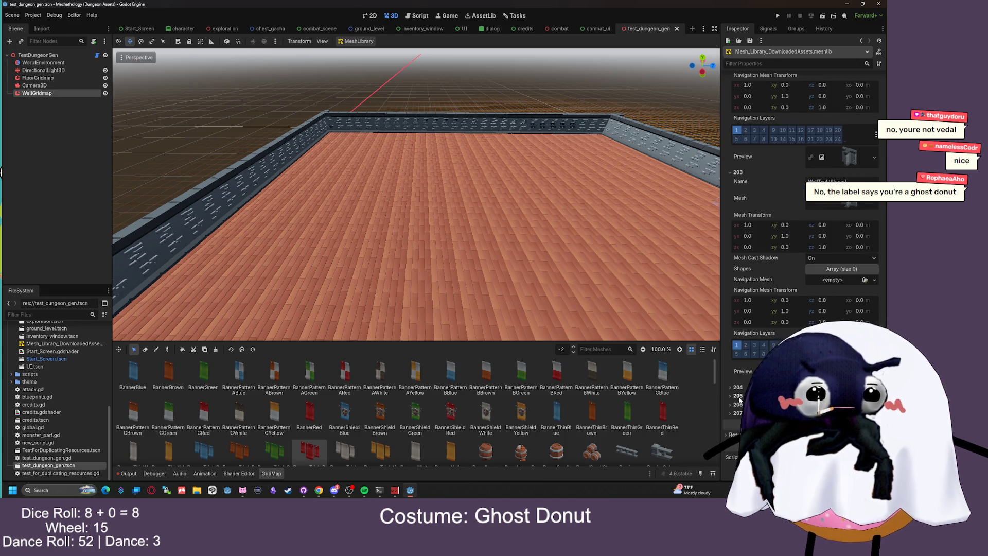
scroll(746, 380, "down", 3)
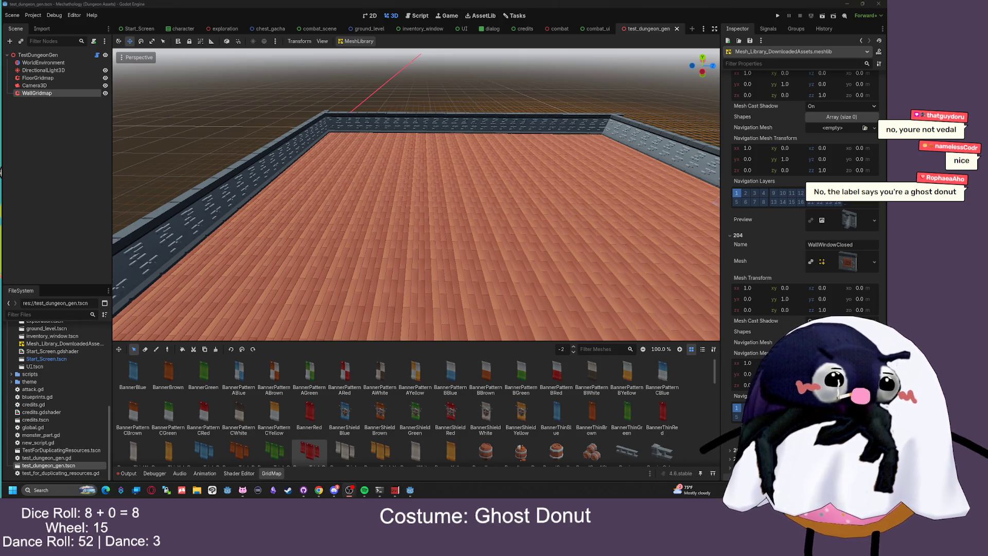
scroll(762, 309, "down", 1)
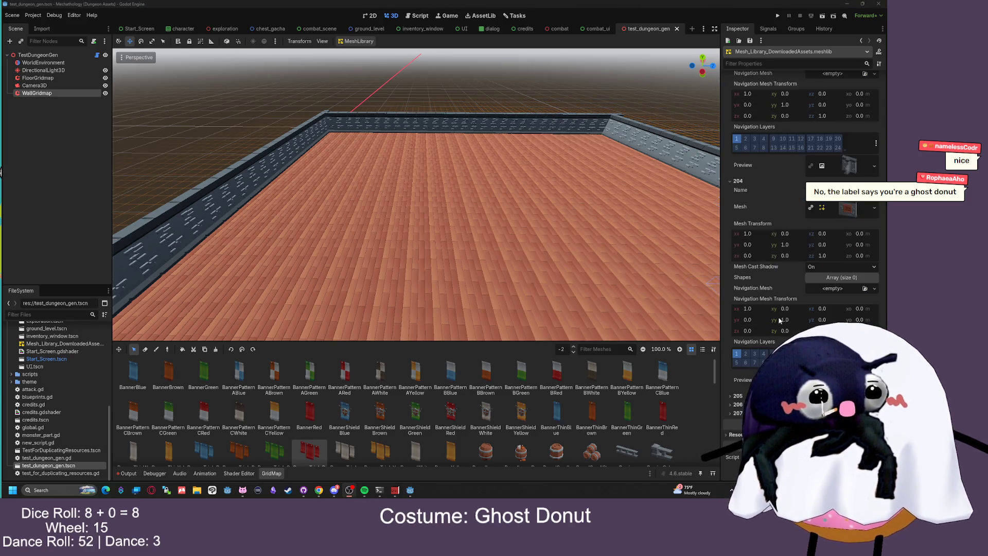
left_click(732, 396)
scroll(732, 396, "down", 3)
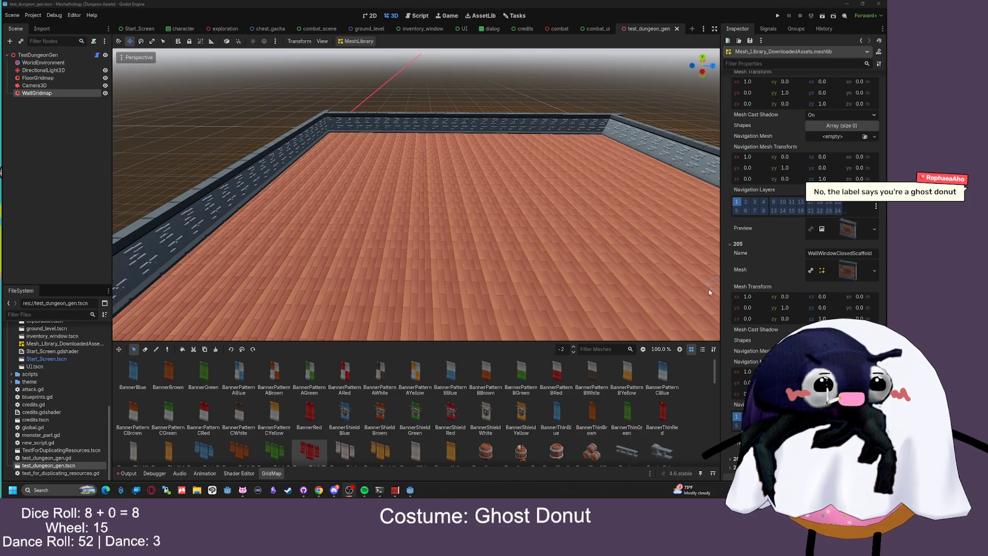
scroll(756, 369, "down", 1)
left_click(733, 404)
scroll(757, 370, "down", 3)
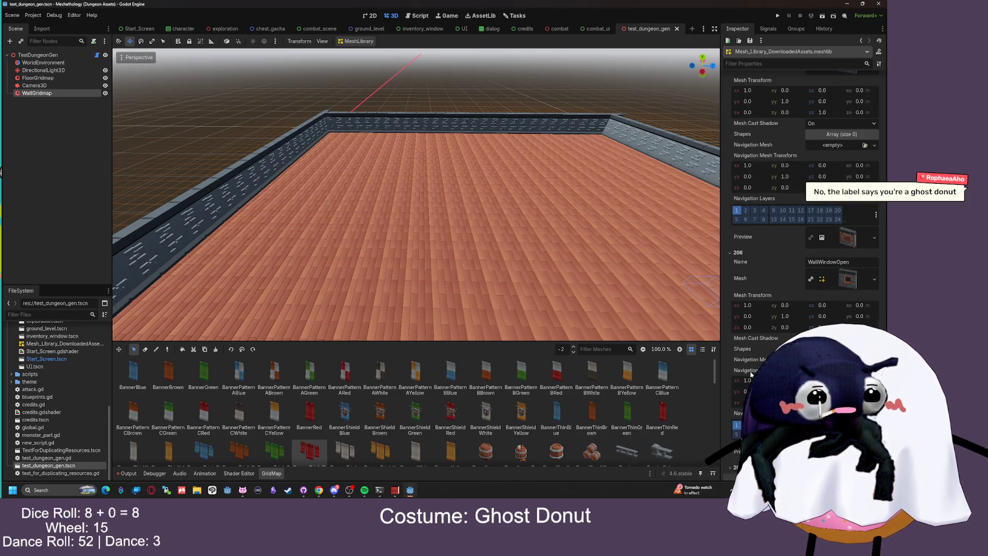
scroll(751, 374, "down", 1)
left_click(737, 414)
scroll(743, 380, "down", 4)
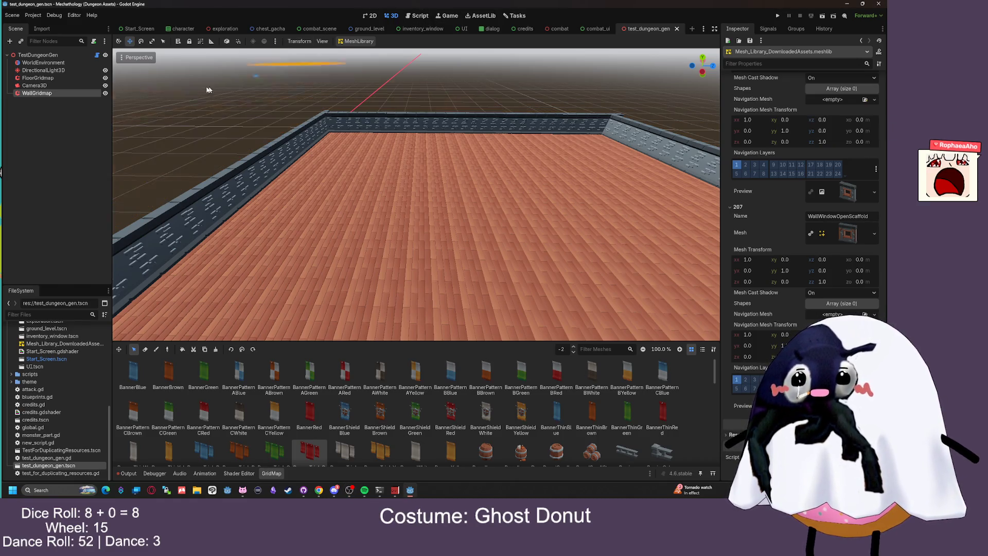
left_click(79, 54)
left_click(412, 16)
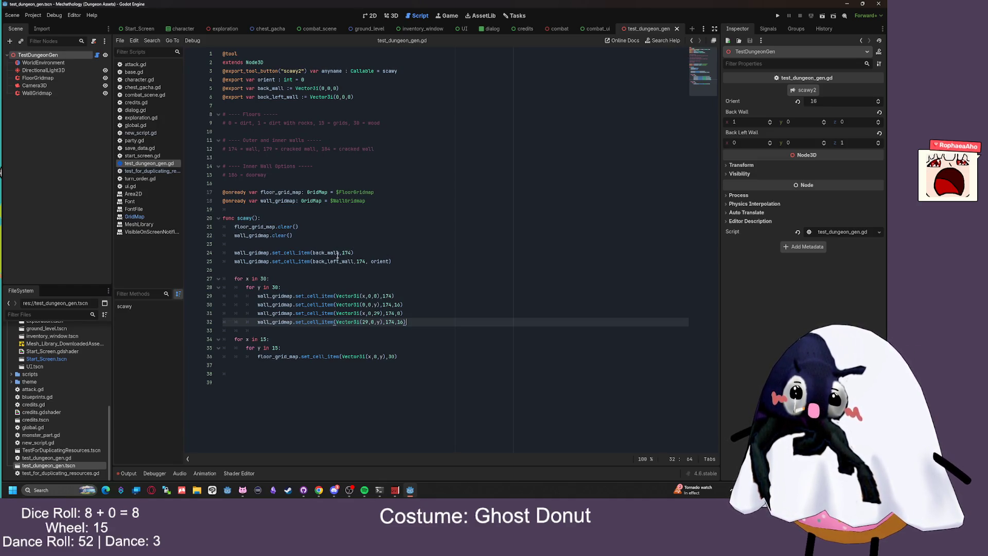
Add 'var walls = [174, 184, 198, 199, 200, 204, 205].pick_random()' inside the y loop
left_click(300, 287)
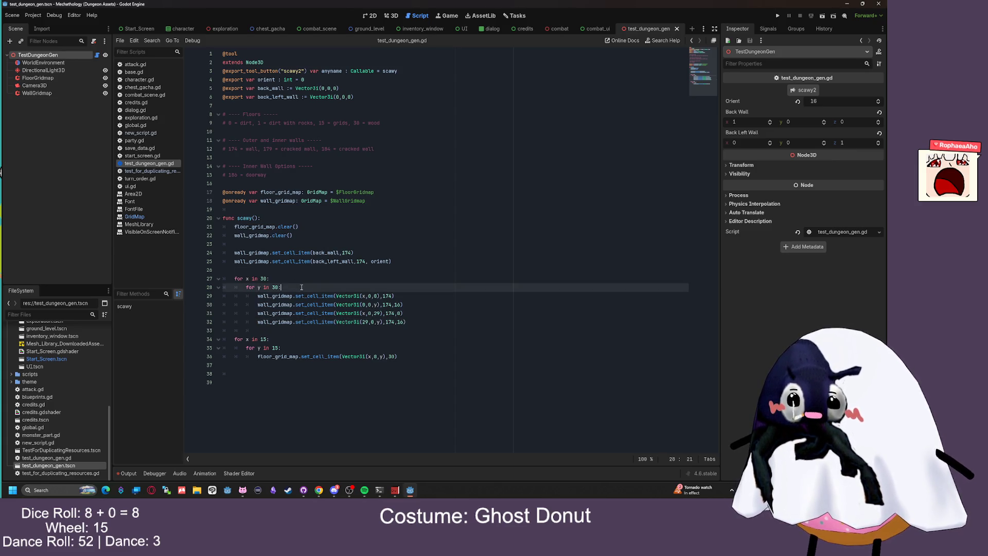
key("Return")
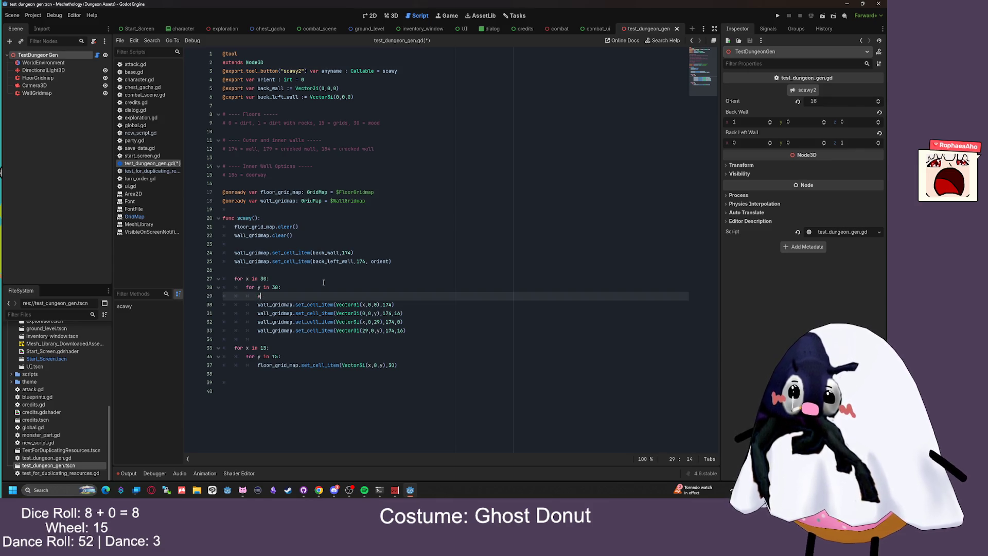
type("[184, 198, 199, 200, 204, 205")
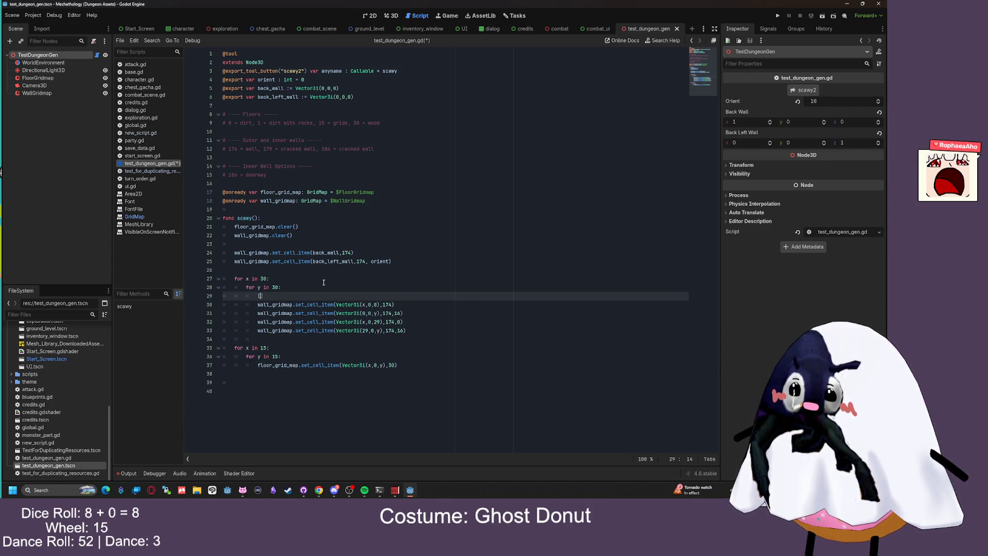
left_click(261, 296)
type("1")
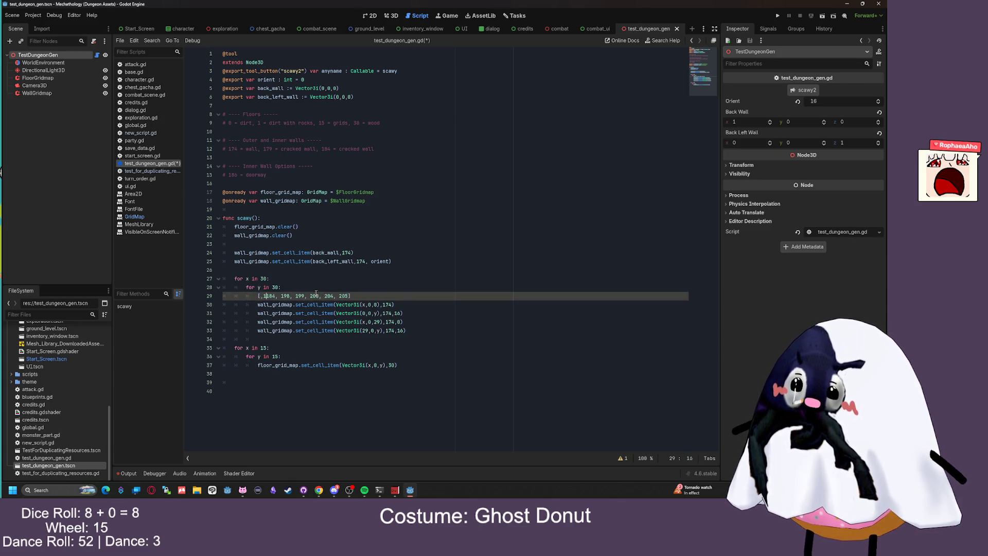
type("74,")
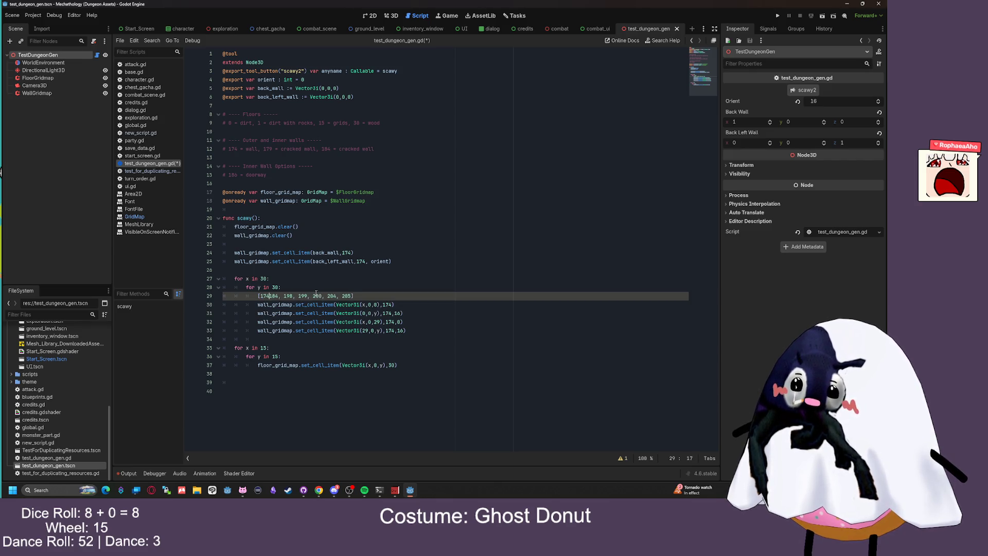
left_click(258, 296)
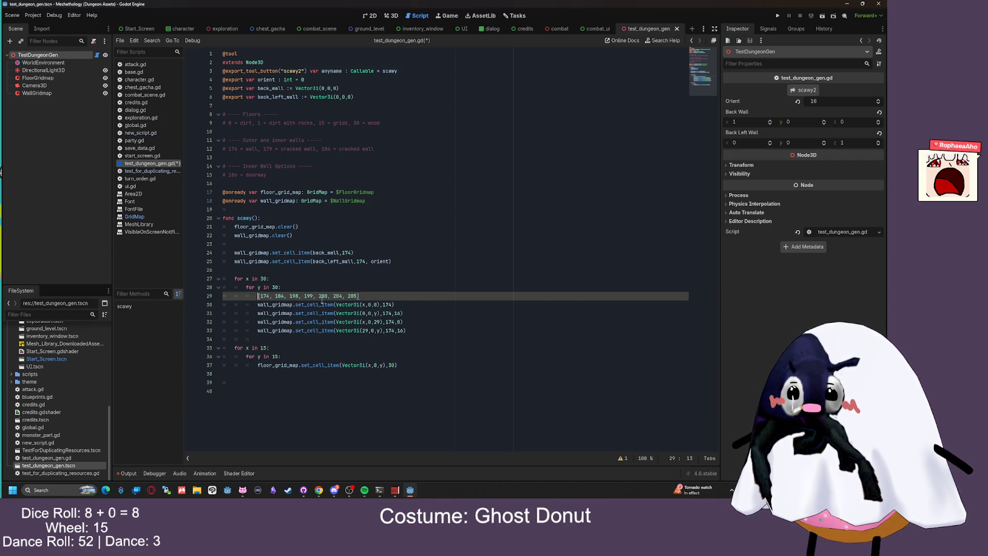
type("var walls")
type(" =")
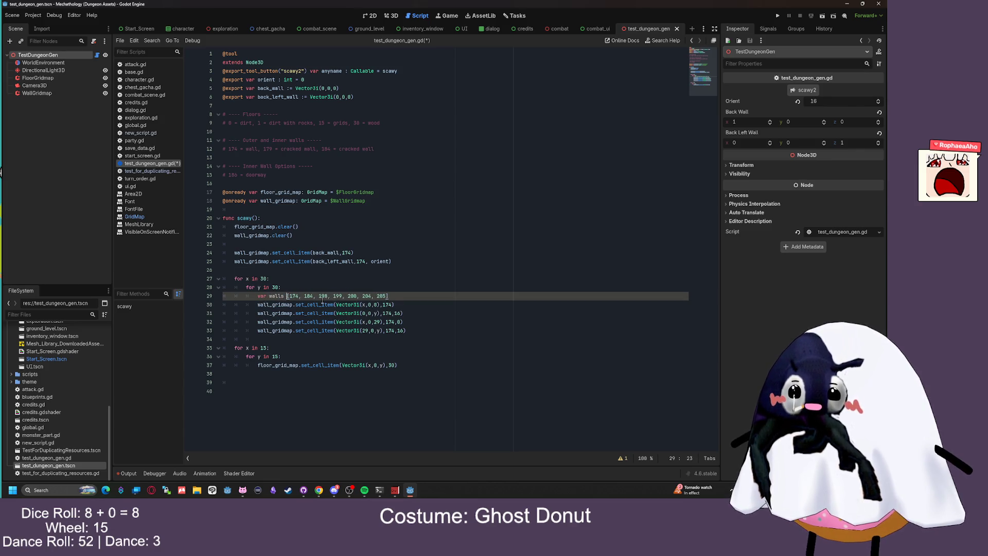
left_click(407, 295)
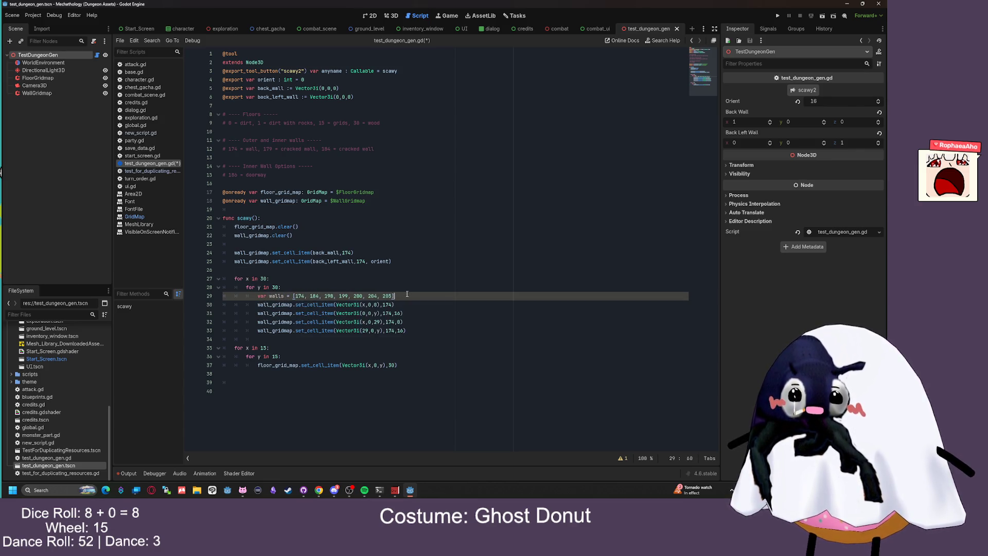
type(".pick")
key("Return")
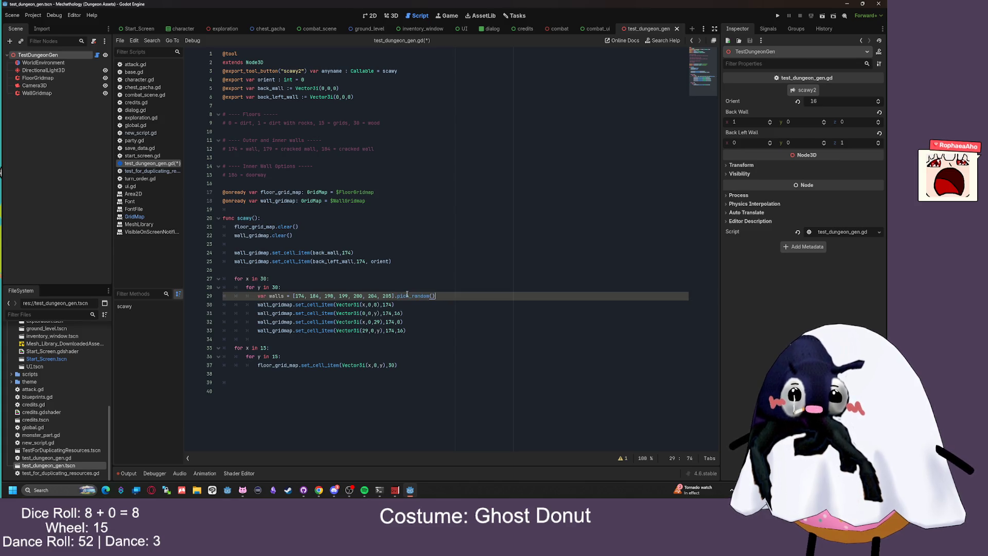
Replace 174 with walls on lines 30–33 and save the script
double_click(276, 296)
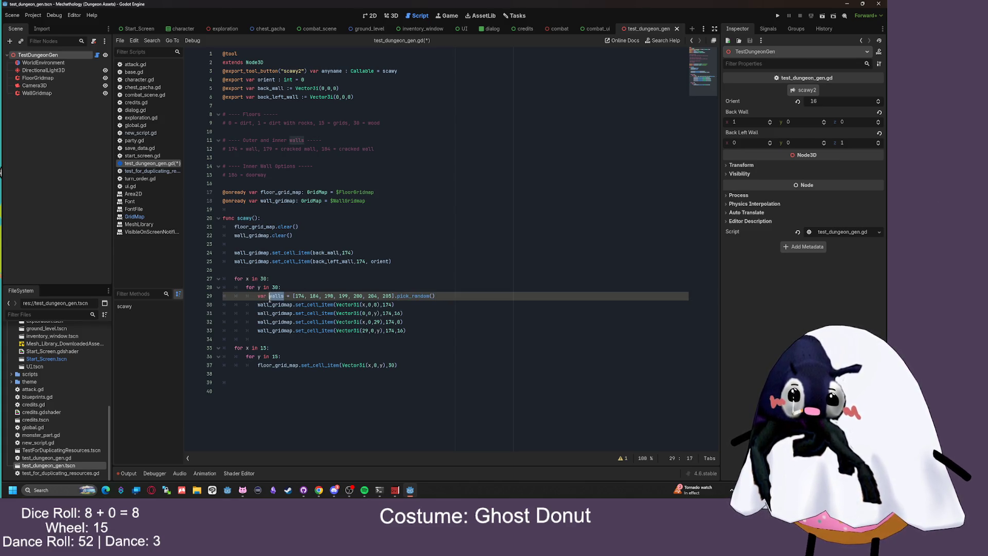
key("ctrl+c")
double_click(388, 304)
key("ctrl+v")
double_click(386, 313)
key("ctrl+v")
double_click(386, 322)
key("ctrl+v")
double_click(387, 331)
key("ctrl+v")
key("ctrl+s")
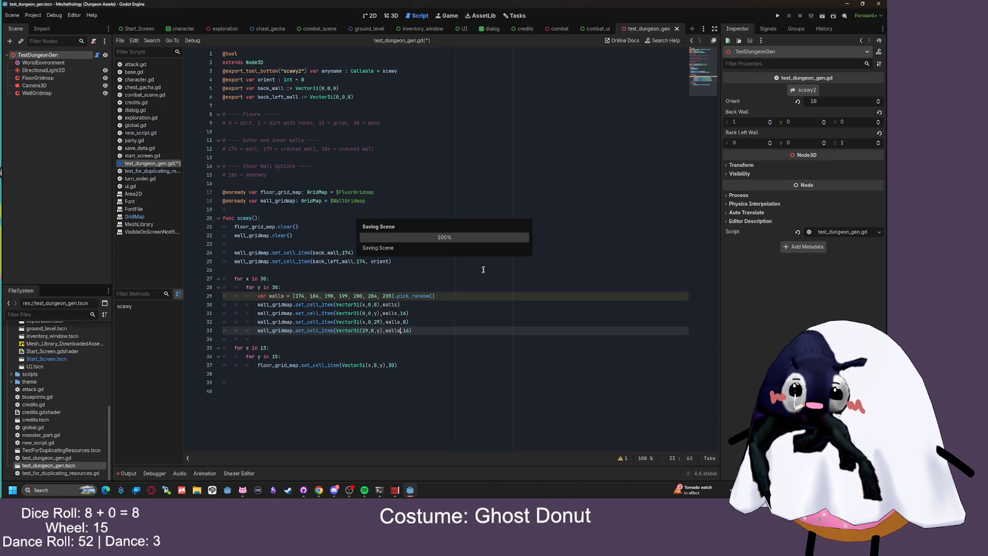
left_click(392, 16)
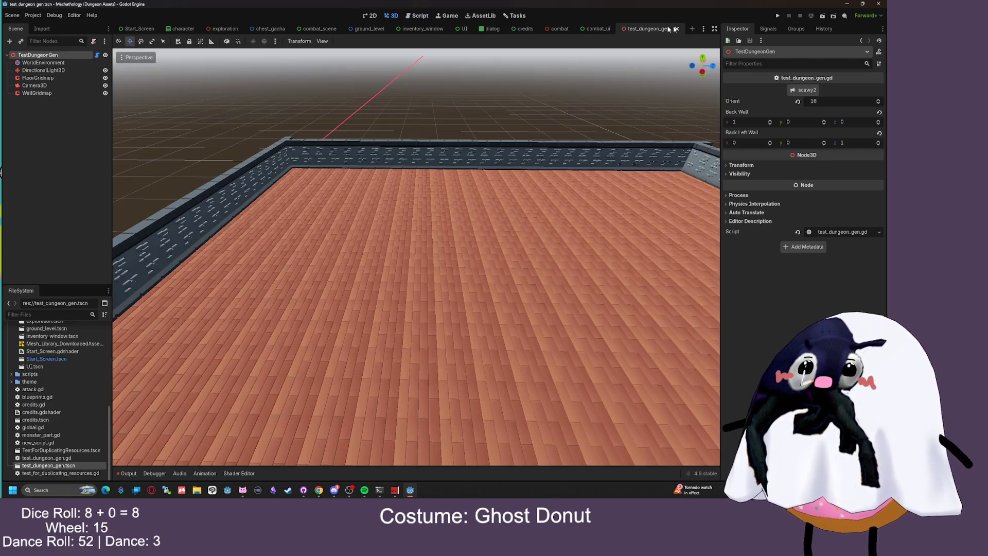
Regenerate the room and fly along the walls to view the shelf, fence and frame variants
left_click(805, 94)
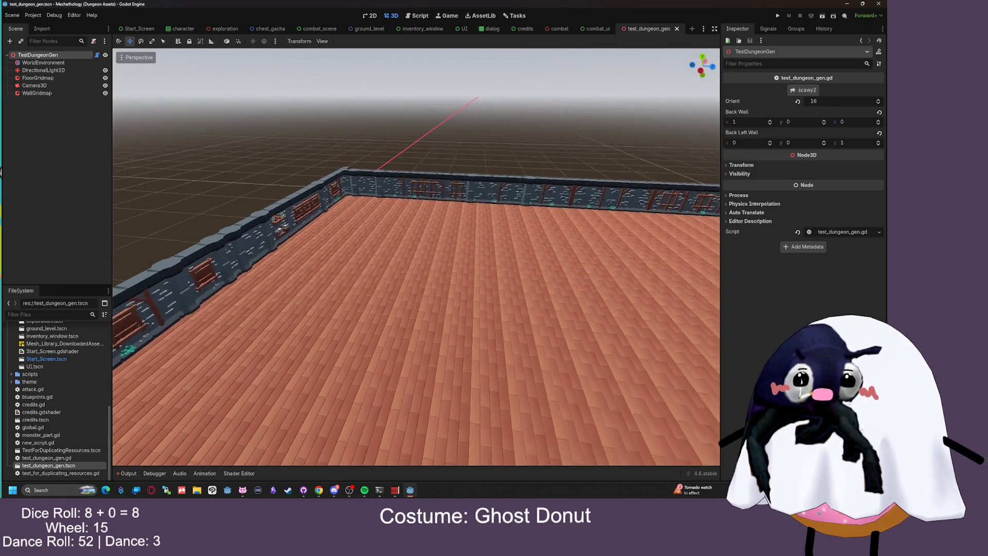
key("w")
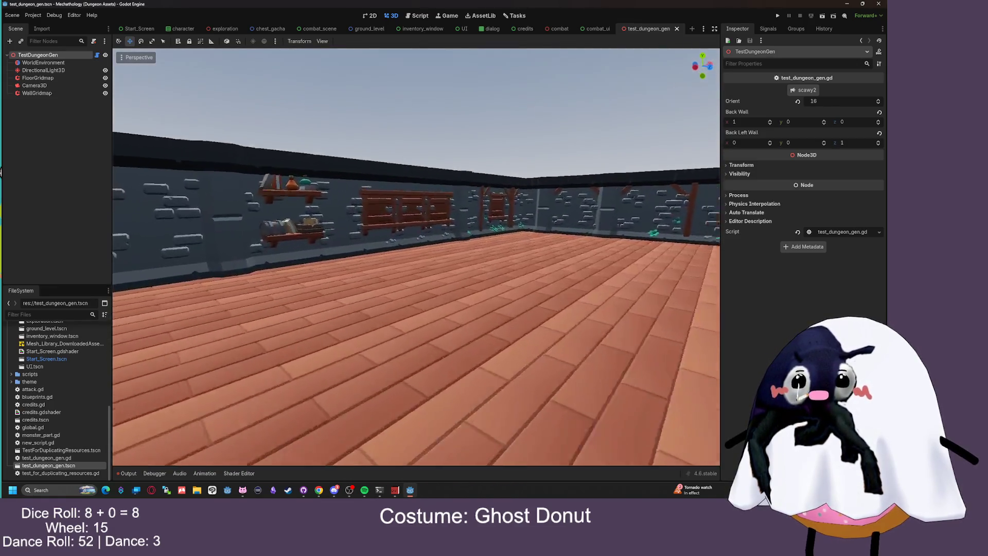
key("w")
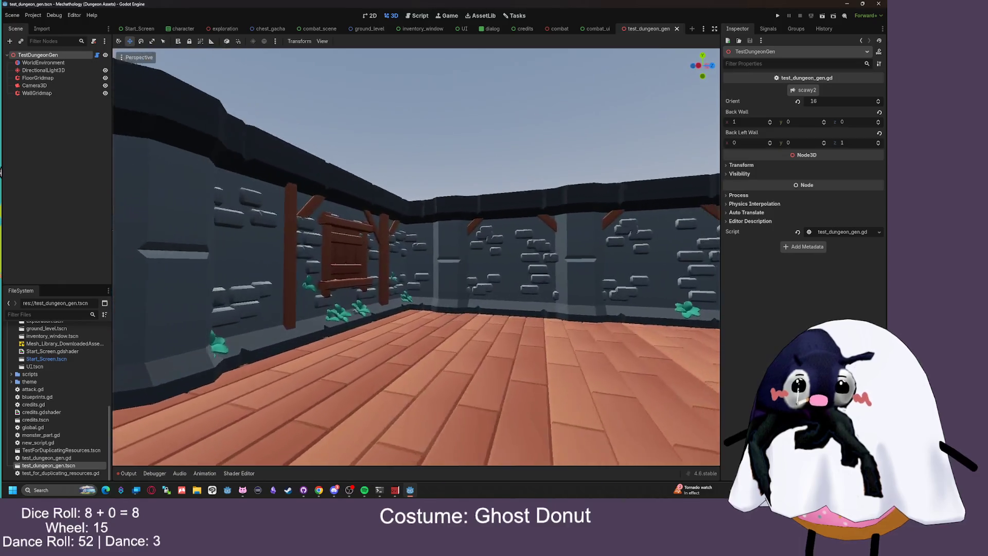
key("w")
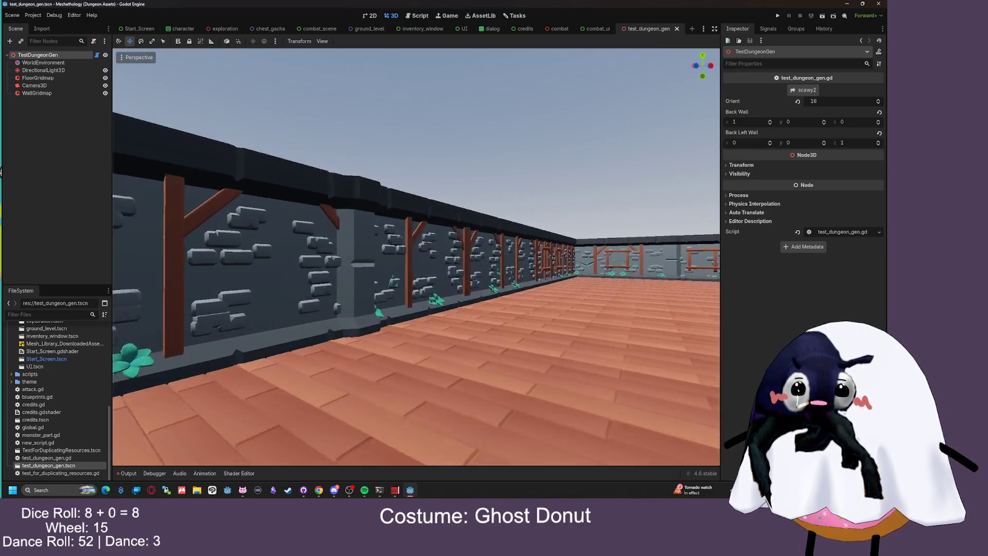
key("w")
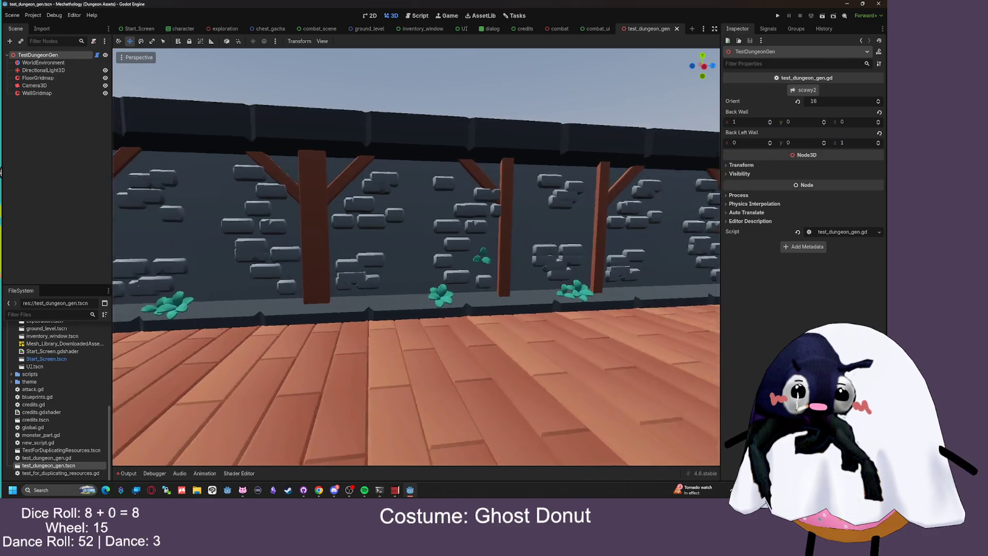
key("w")
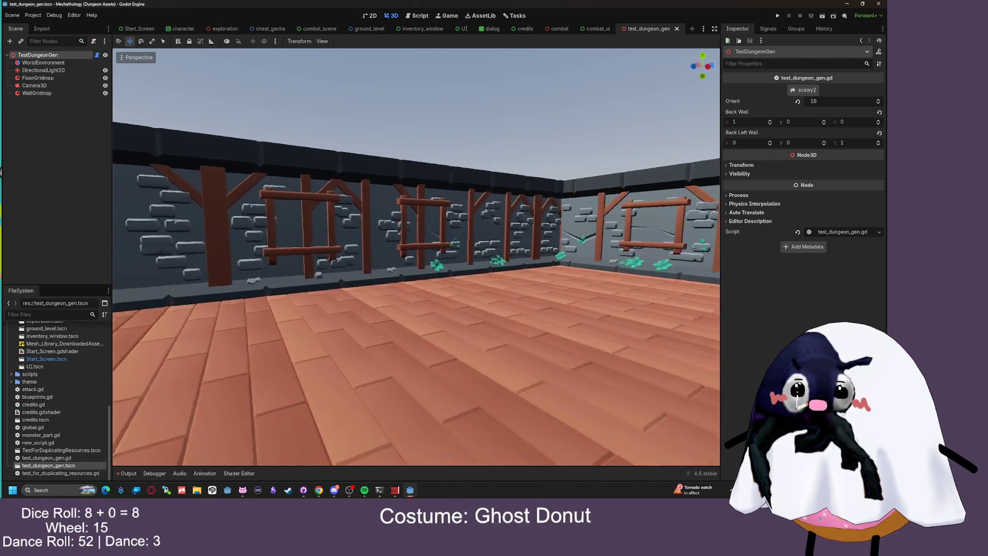
key("w")
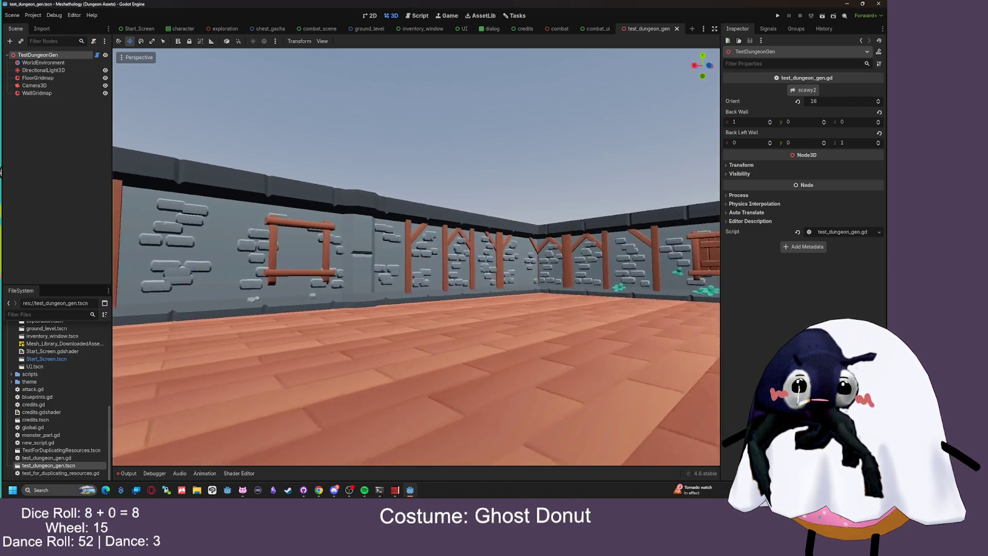
key("w")
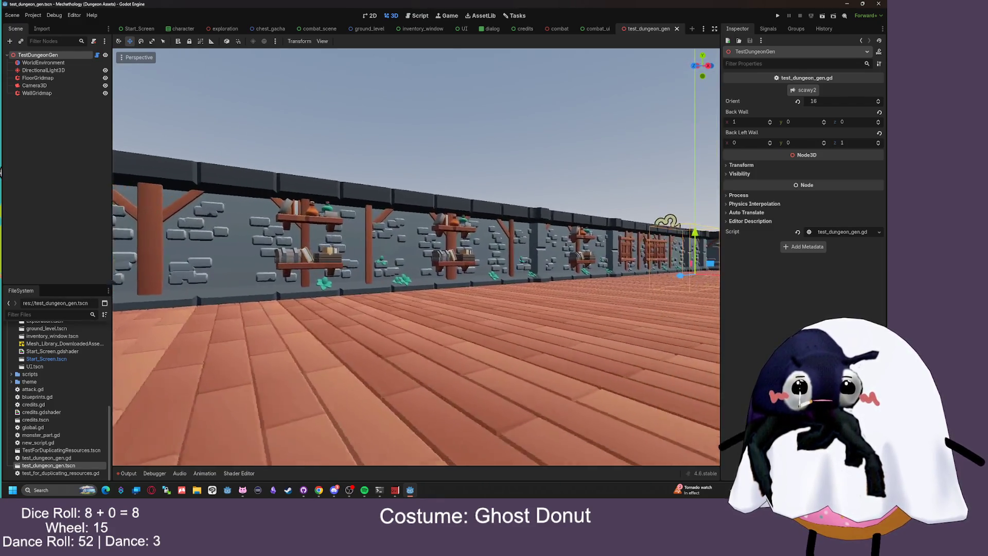
key("w")
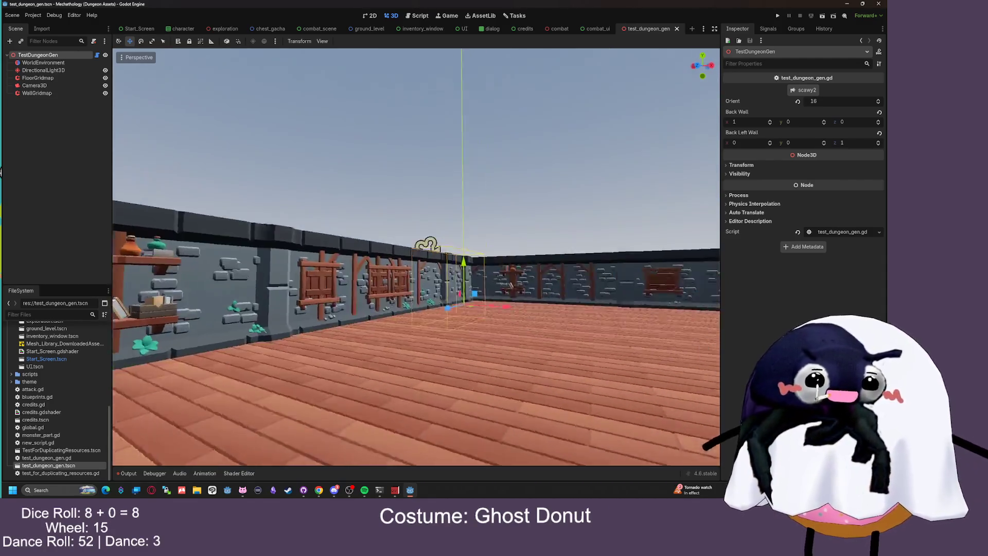
key("w")
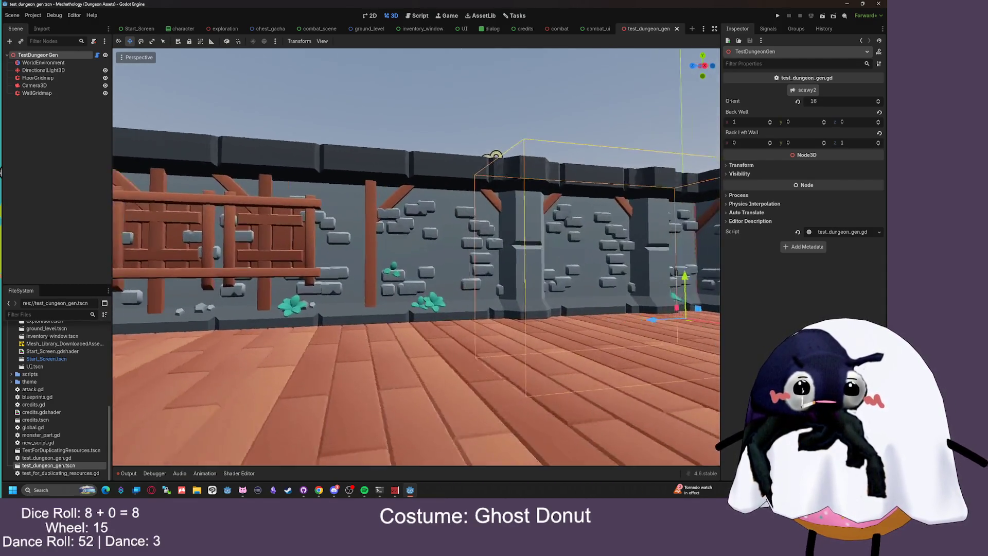
key("w")
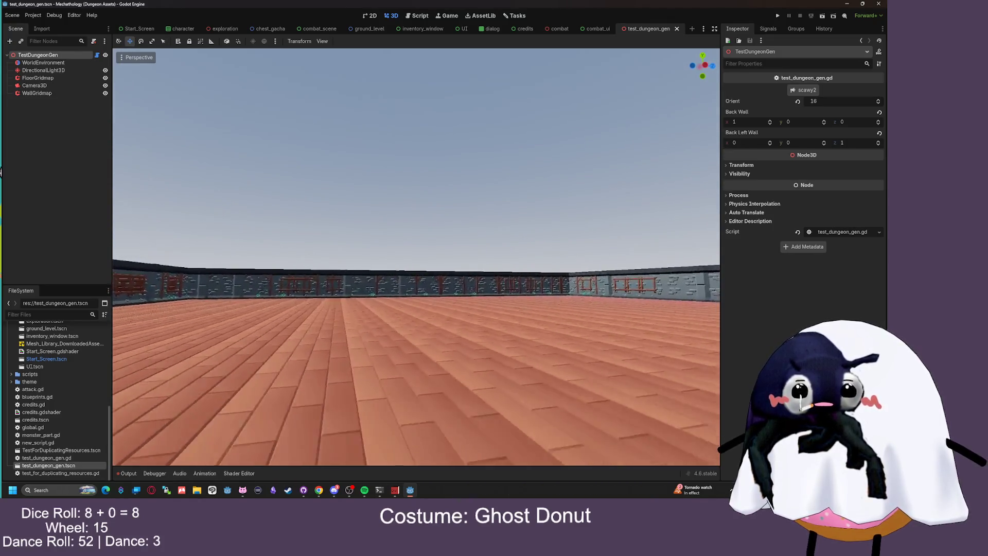
key("w")
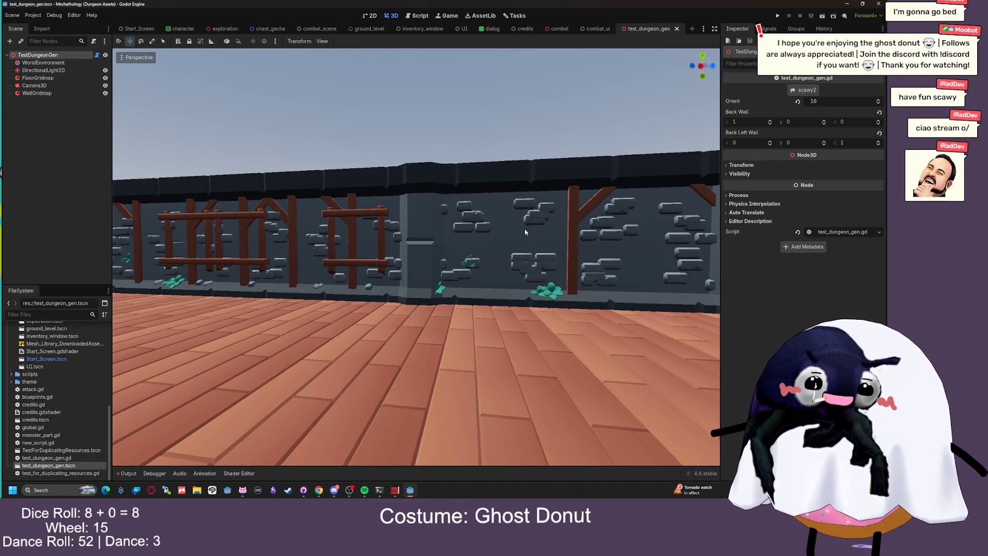
mouse_move(524, 261)
left_mouse_down()
mouse_move(393, 258)
mouse_move(394, 278)
mouse_move(394, 258)
mouse_move(322, 260)
mouse_move(536, 263)
left_mouse_up()
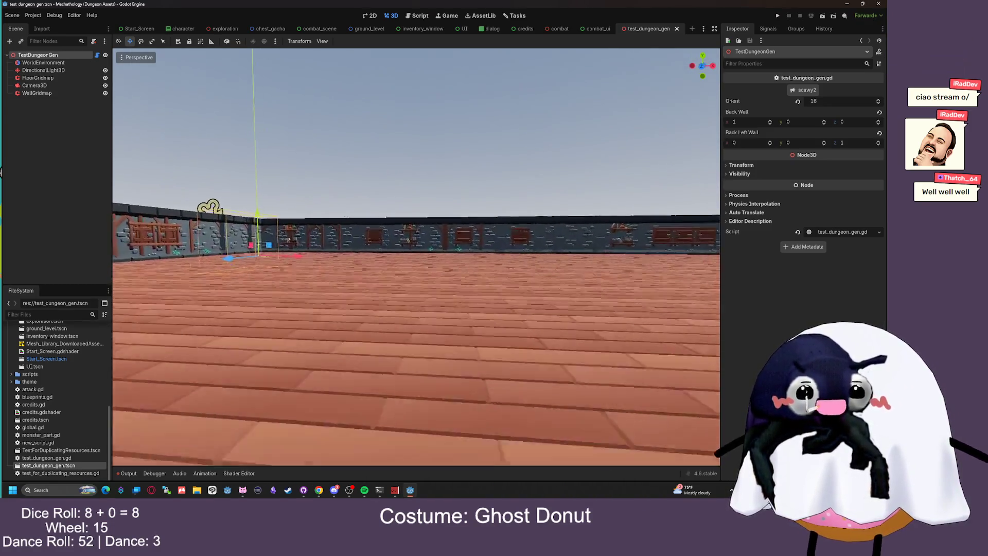
Bring up the GridMap class reference in the browser
left_click(320, 490)
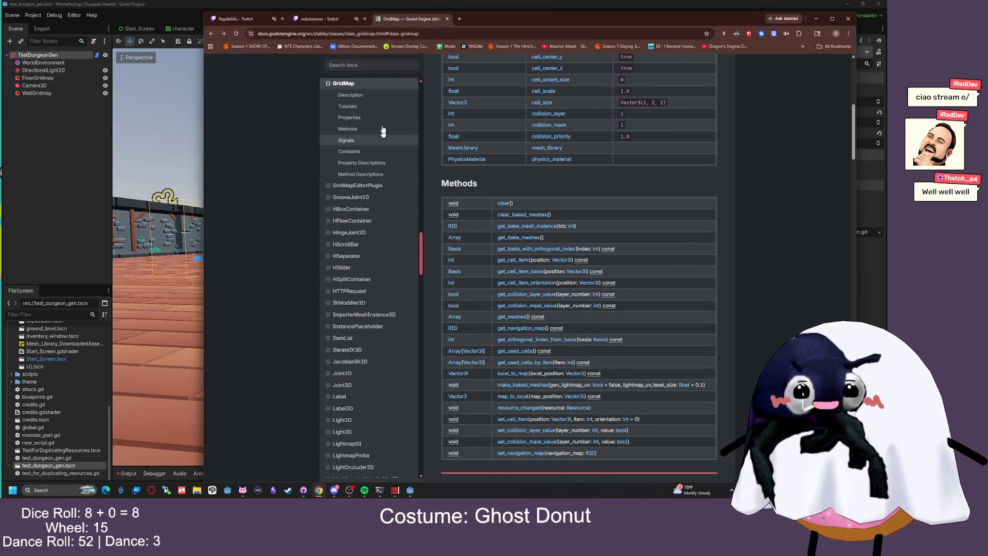
Open Twitch's Following page in a new tab, view it, then return to Godot
left_click(267, 19)
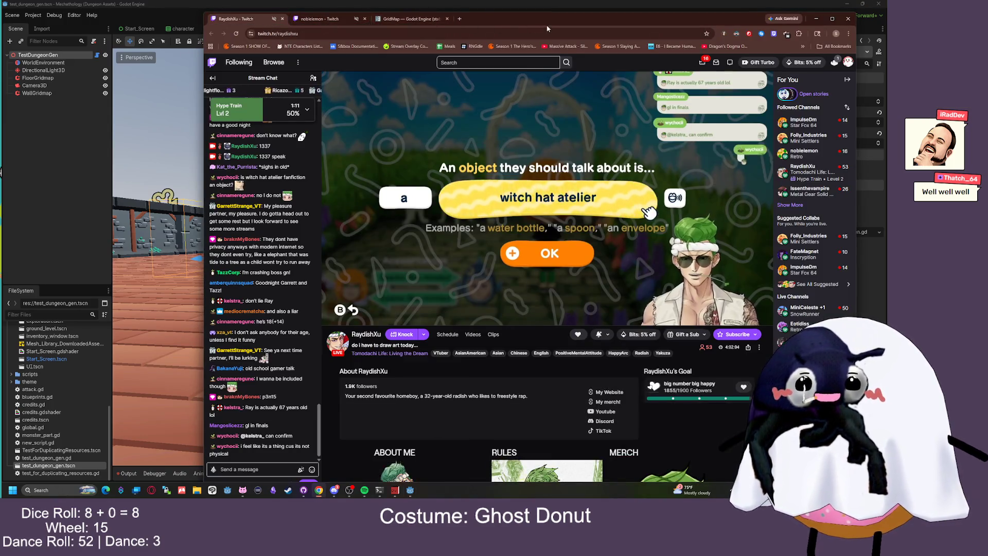
left_click_drag(534, 23, 468, 11)
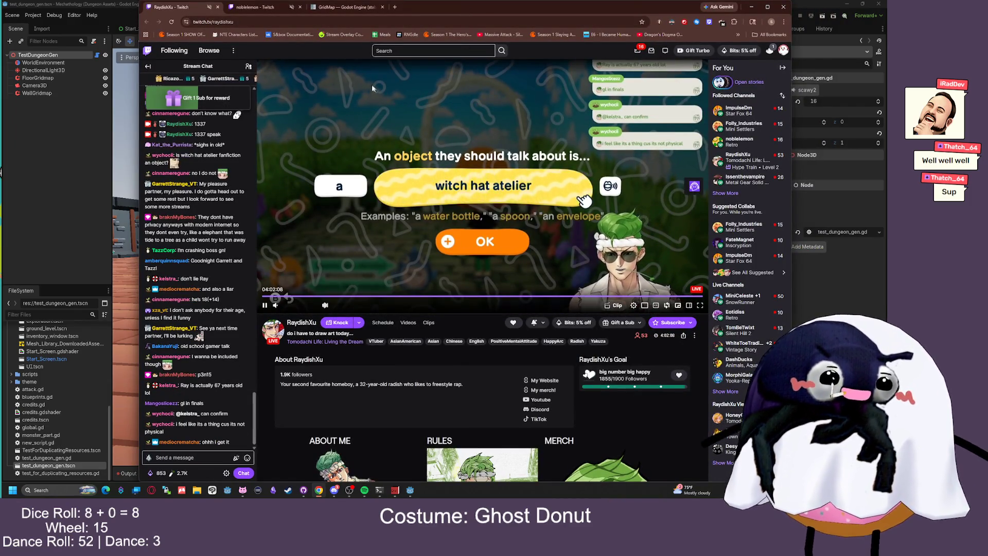
middle_click(174, 50)
left_click(285, 5)
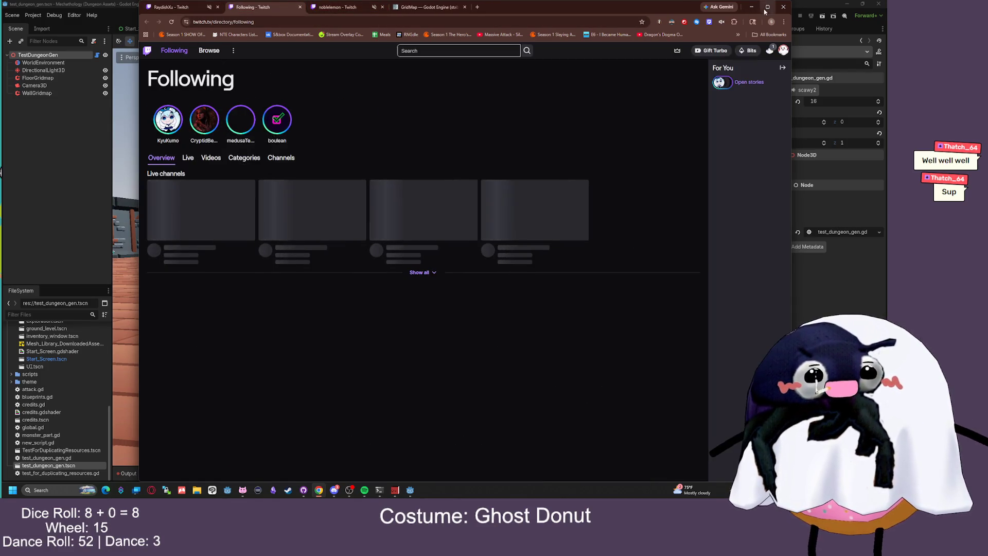
key("alt+Tab")
Fly up for a wide view of floor and walls, then open test_dungeon_gen.gd and select all text
key("w")
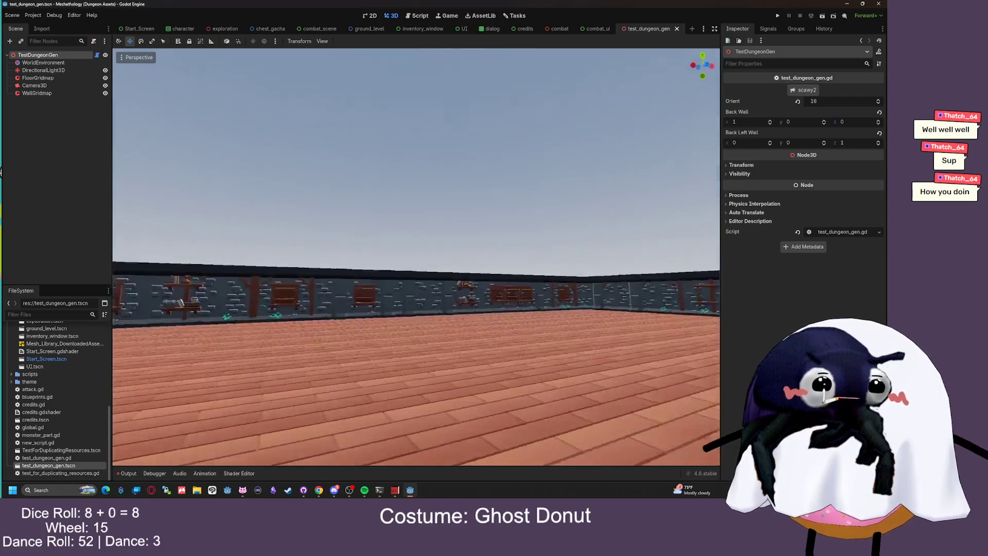
key("w")
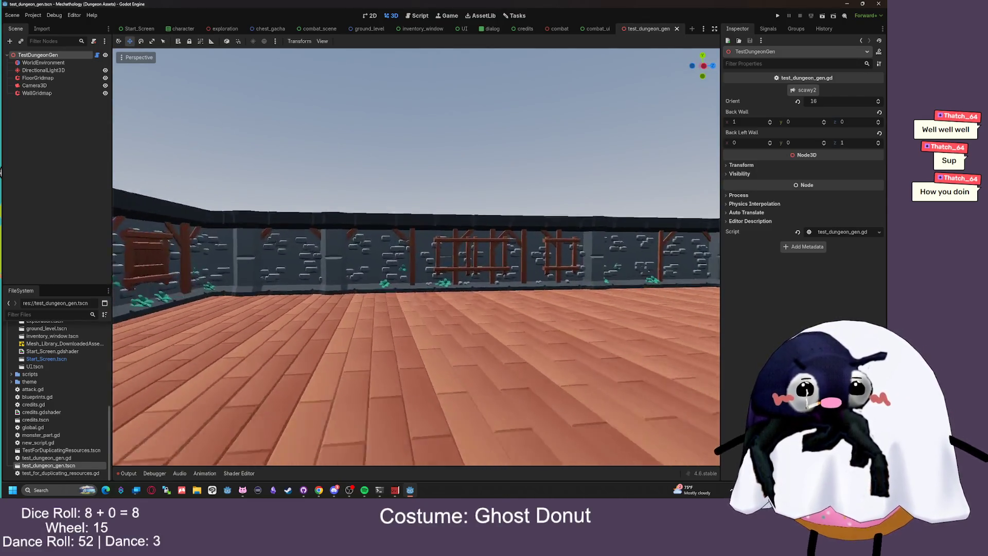
key("w")
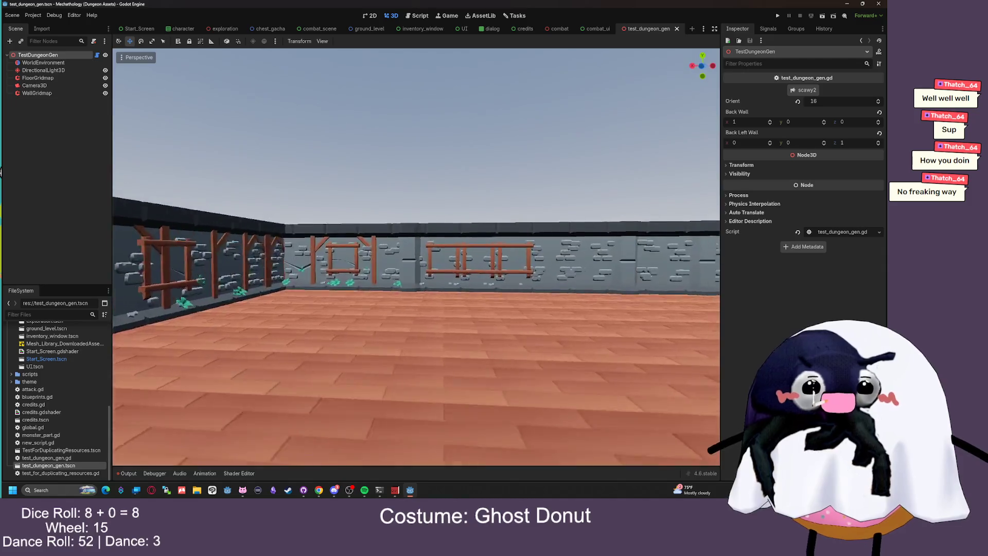
key("e")
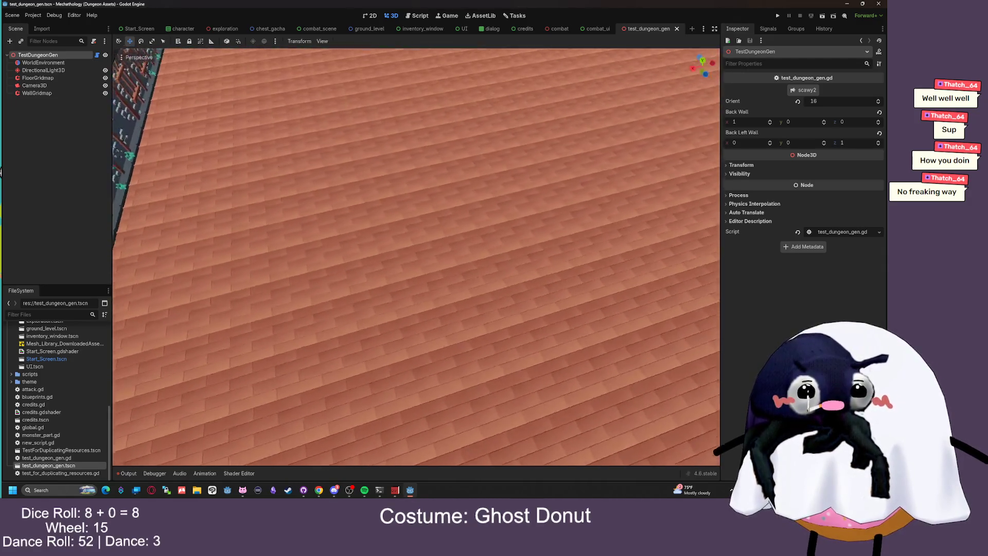
key("s")
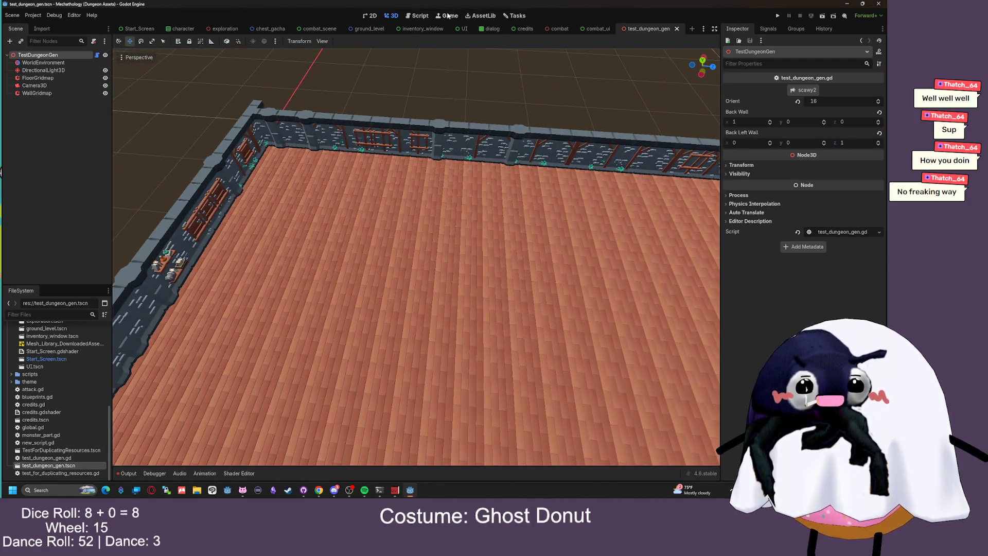
left_click(417, 15)
mouse_move(232, 384)
left_mouse_down()
mouse_move(216, 231)
mouse_move(178, 39)
left_mouse_up()
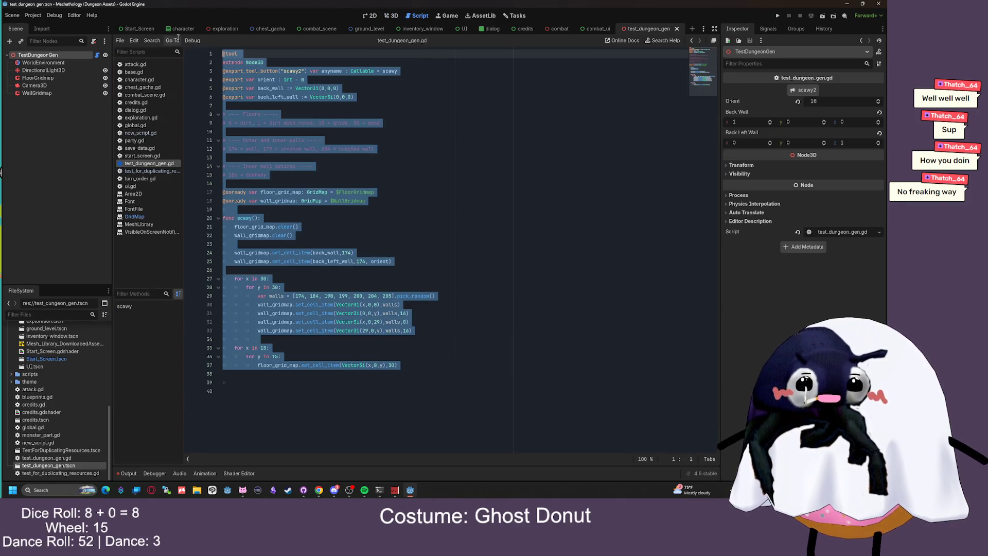
Deselect the script text, minimize Chrome, and bring up the Steam store page for Farever
left_click(403, 171)
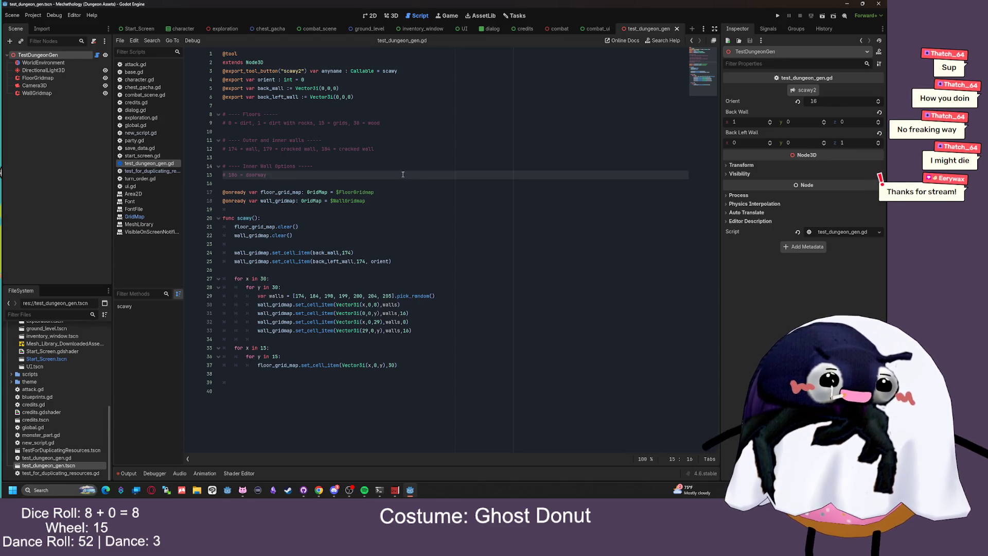
mouse_move(317, 488)
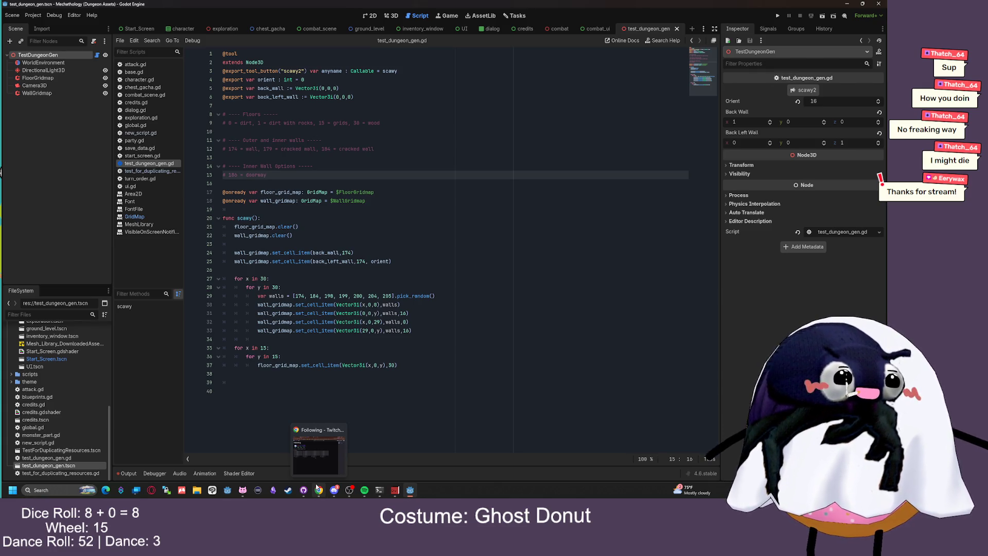
left_click(318, 488)
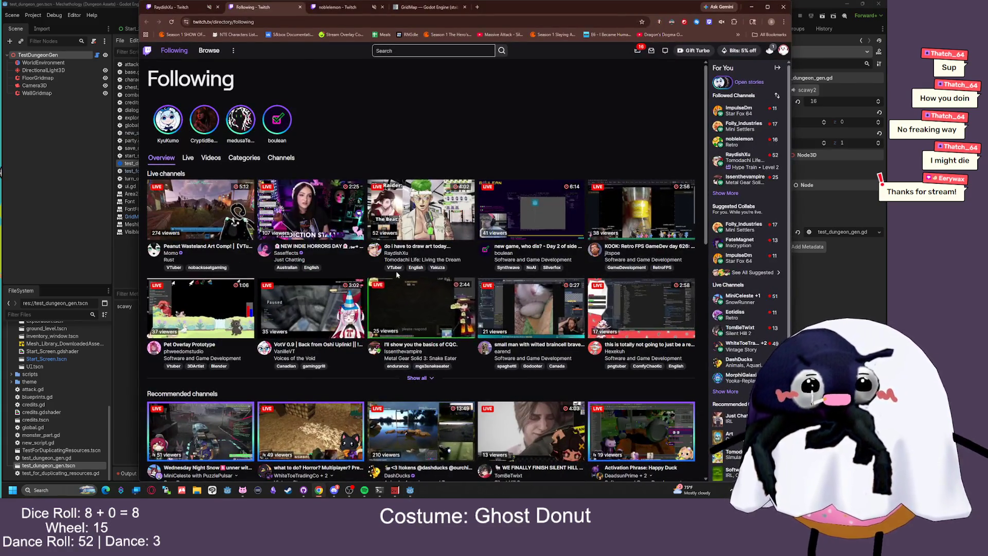
left_click(752, 7)
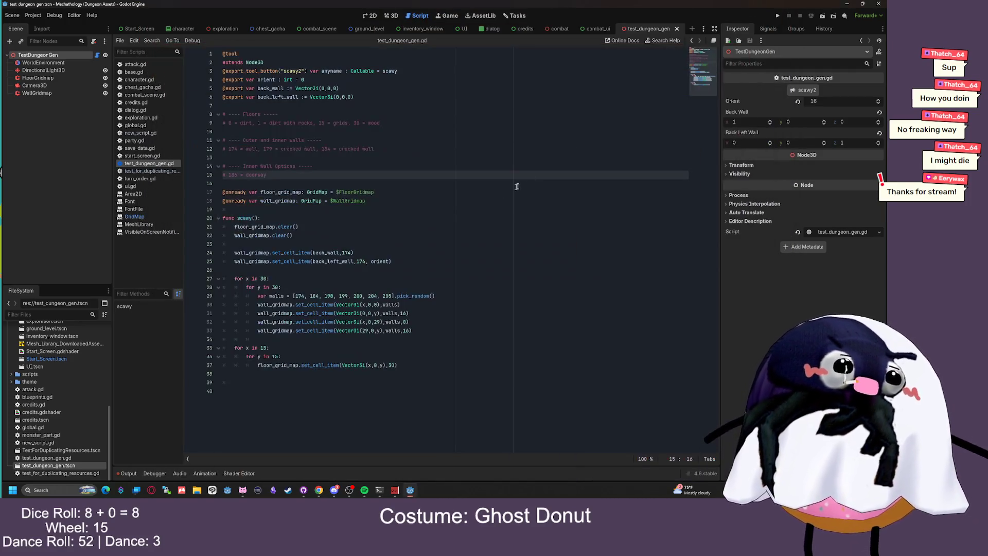
left_click(289, 491)
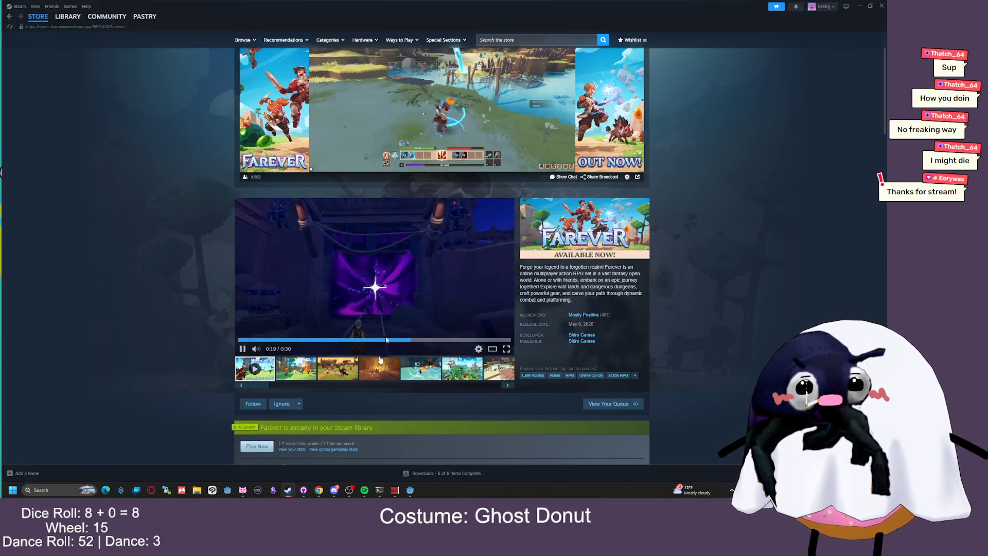
Open Farever in the Steam library and glance at more Twitch followed channels
left_click(55, 18)
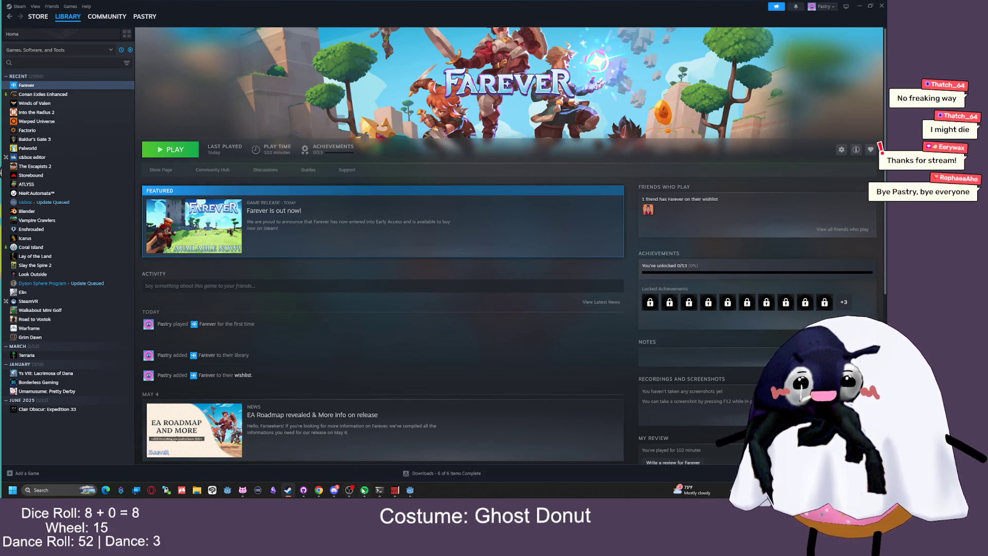
left_click(319, 492)
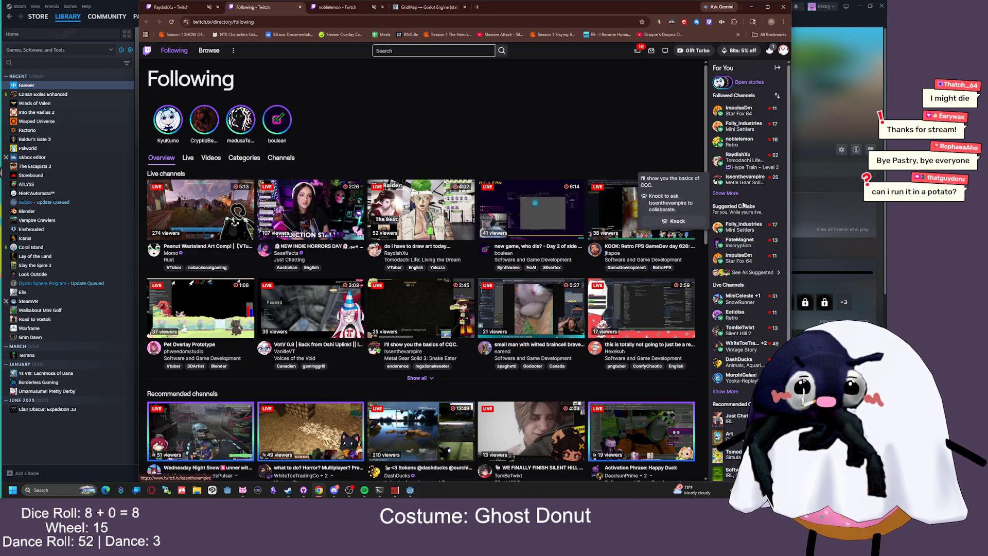
left_click(726, 194)
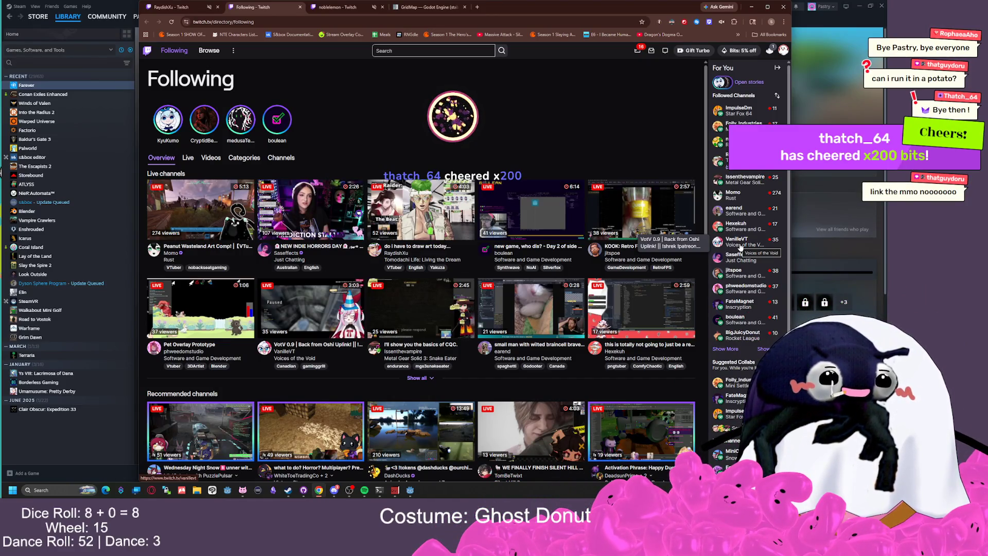
left_click(751, 6)
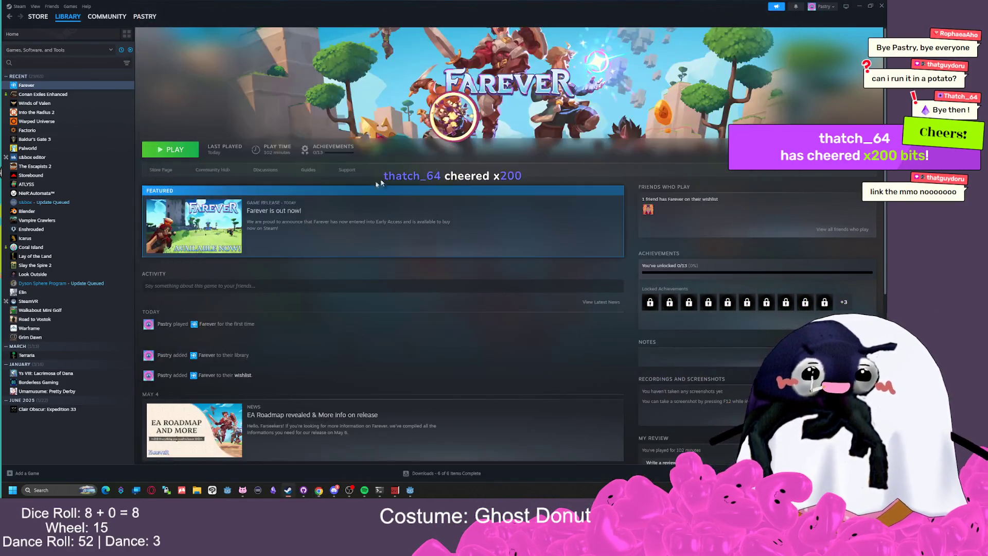
Reload Farever's Steam store page, then bring the Twitch Following page back
left_click(160, 169)
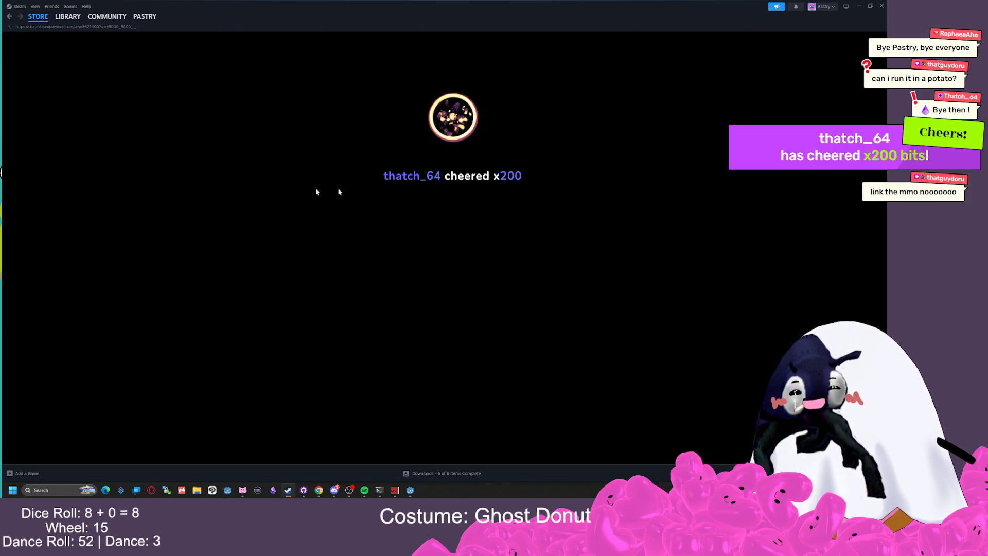
right_click(196, 205)
left_click(209, 232)
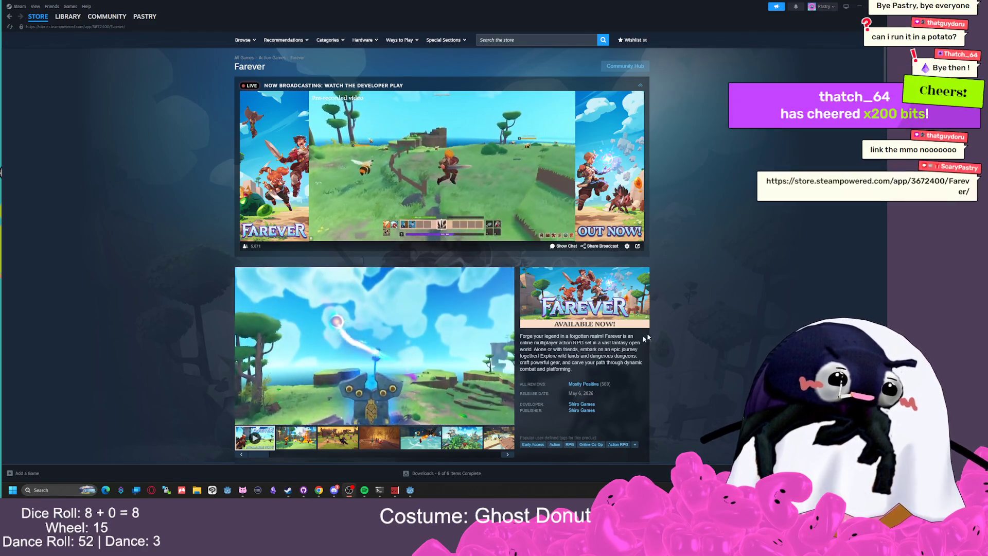
left_click(323, 491)
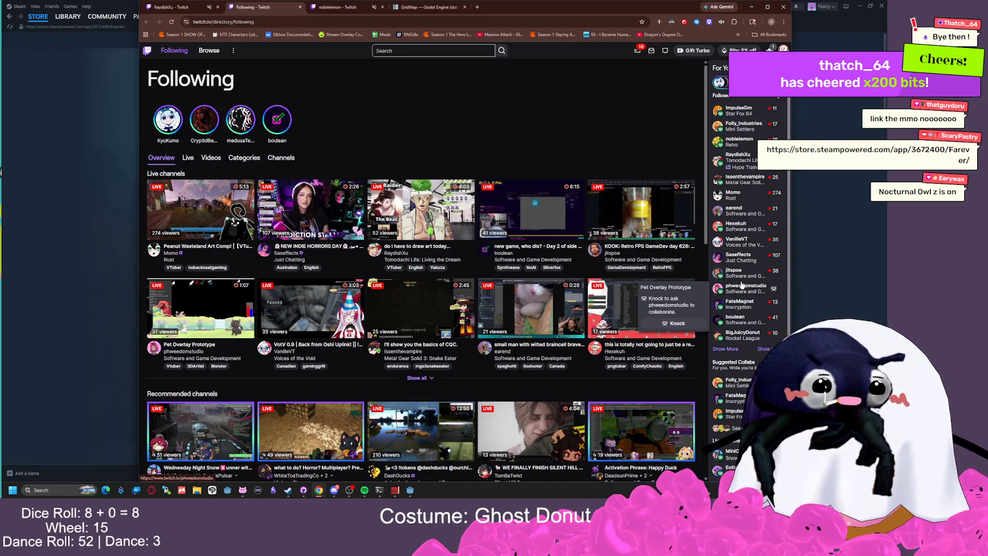
Show more Twitch followed channels and scroll through the offline entries
left_click(724, 354)
scroll(736, 357, "down", 1)
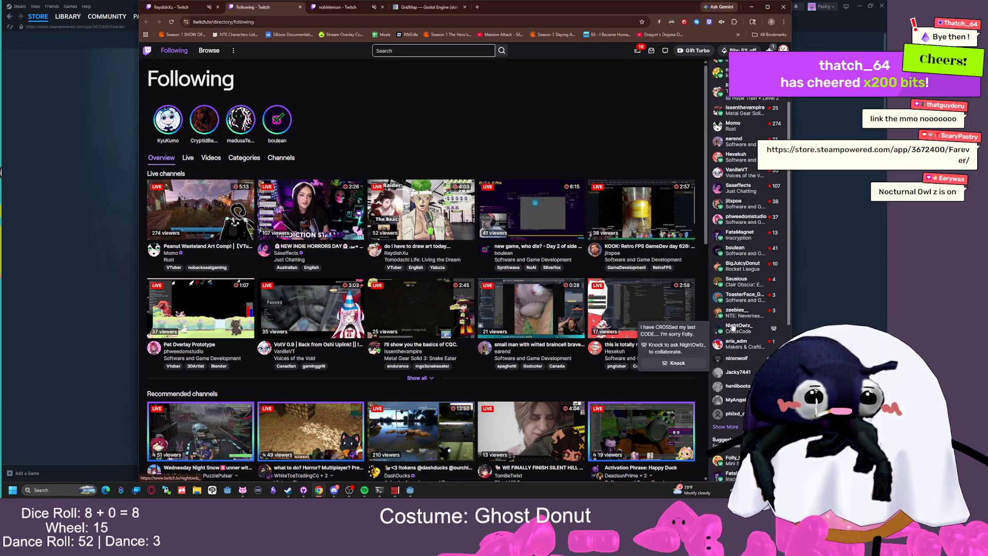
mouse_move(740, 333)
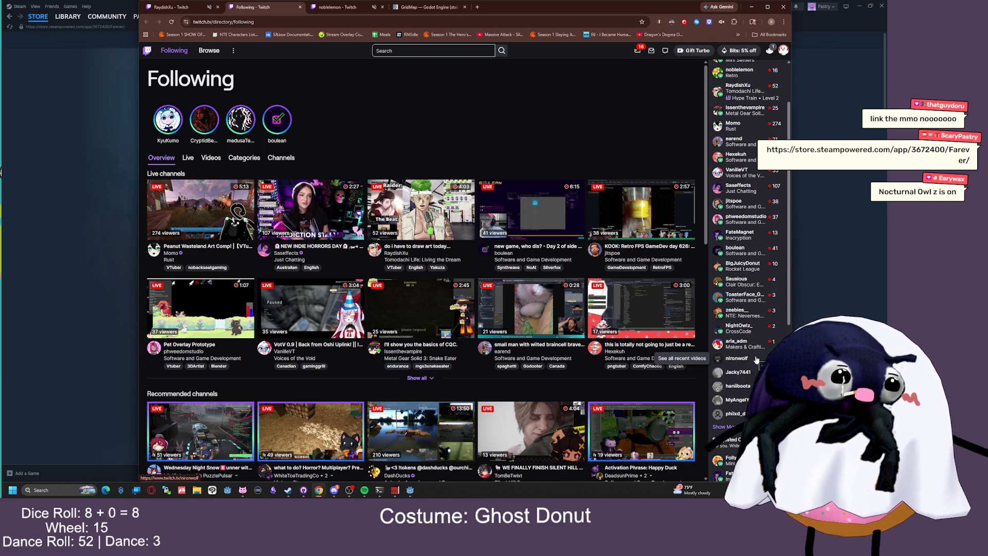
scroll(755, 359, "up", 2)
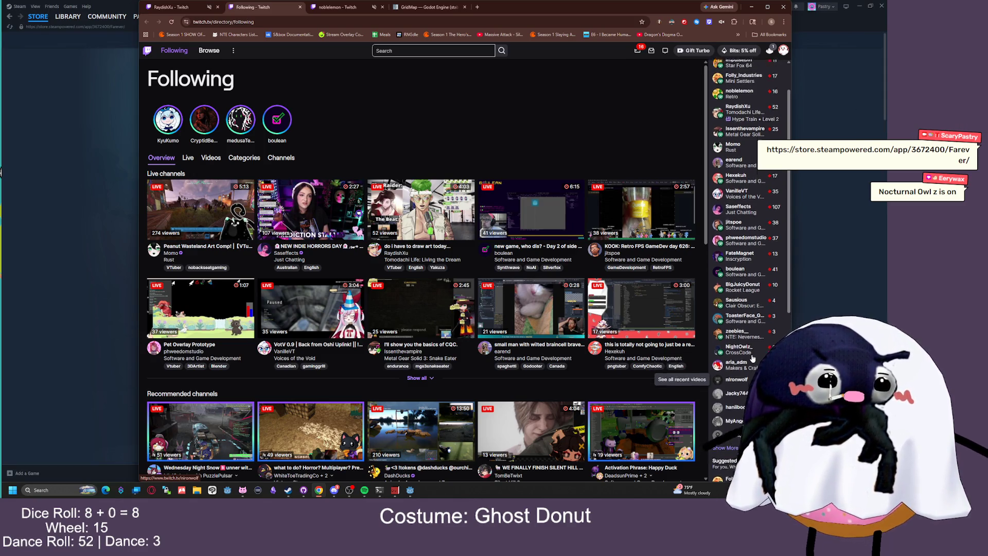